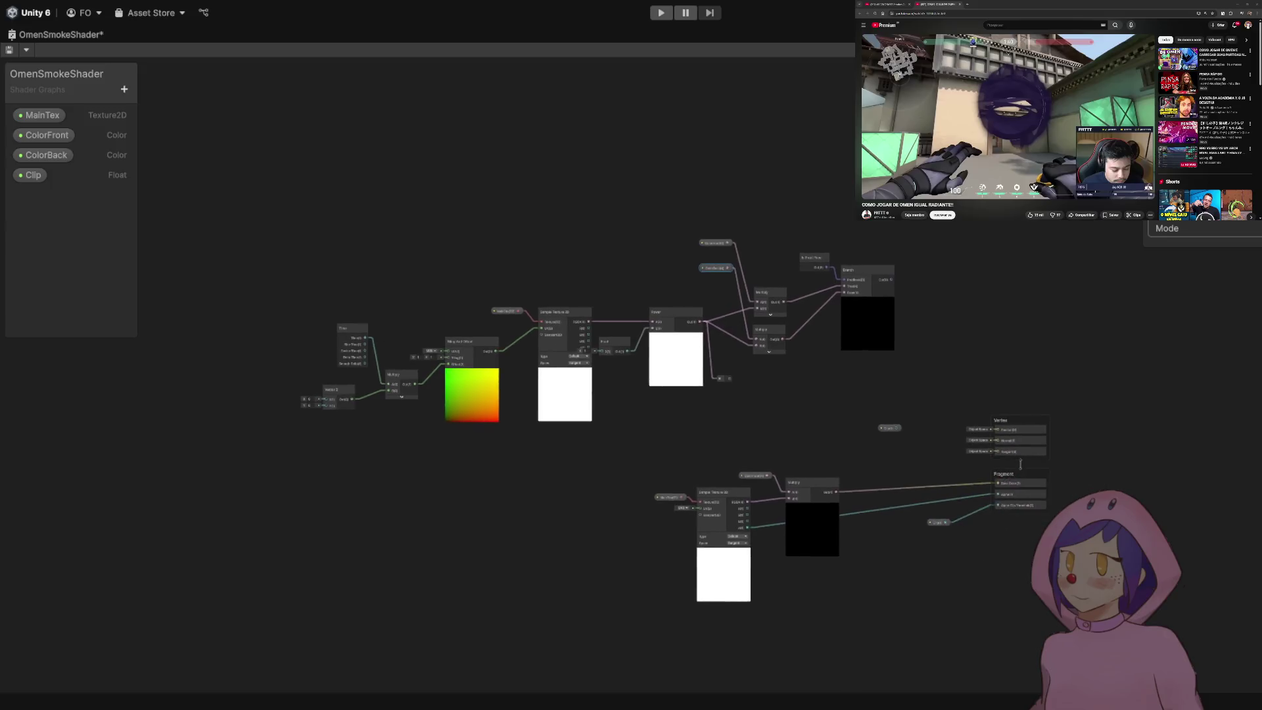
- Delete the Clip node feeding alpha clipping and move the Branch node slightly lower
scroll(886, 443, up, 5)
click(868, 395)
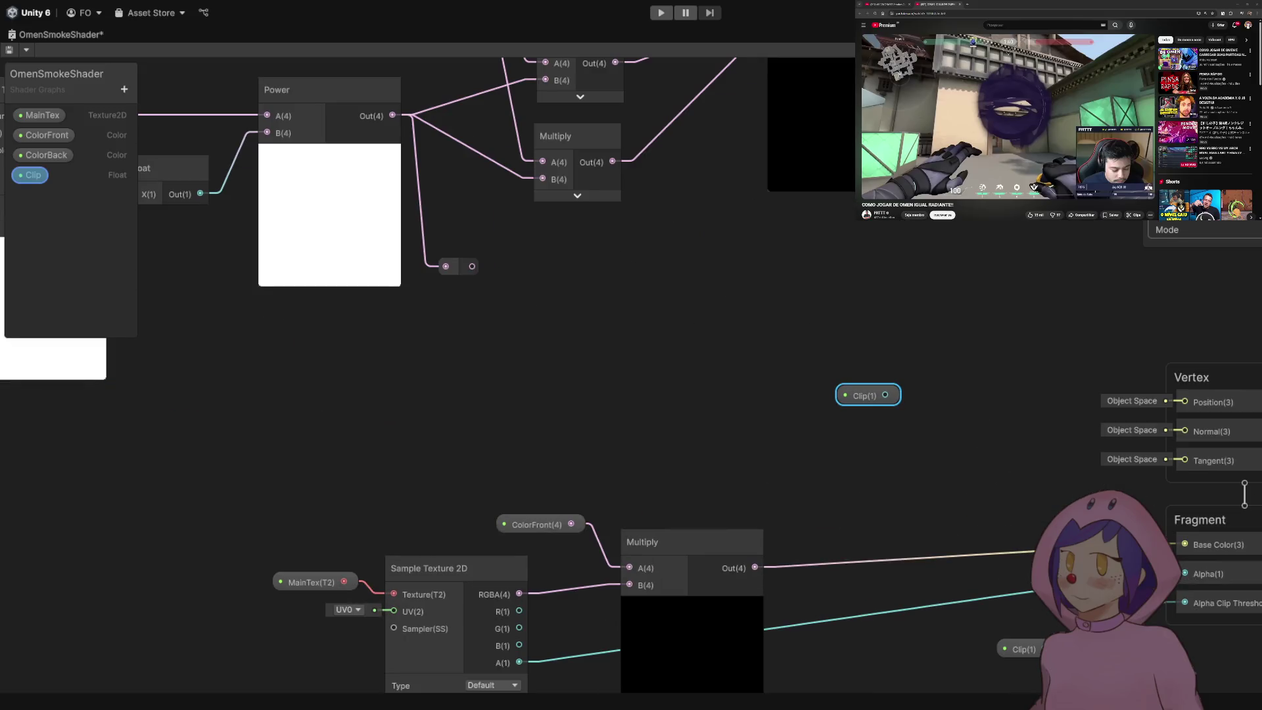
key(Delete)
scroll(789, 375, down, 5)
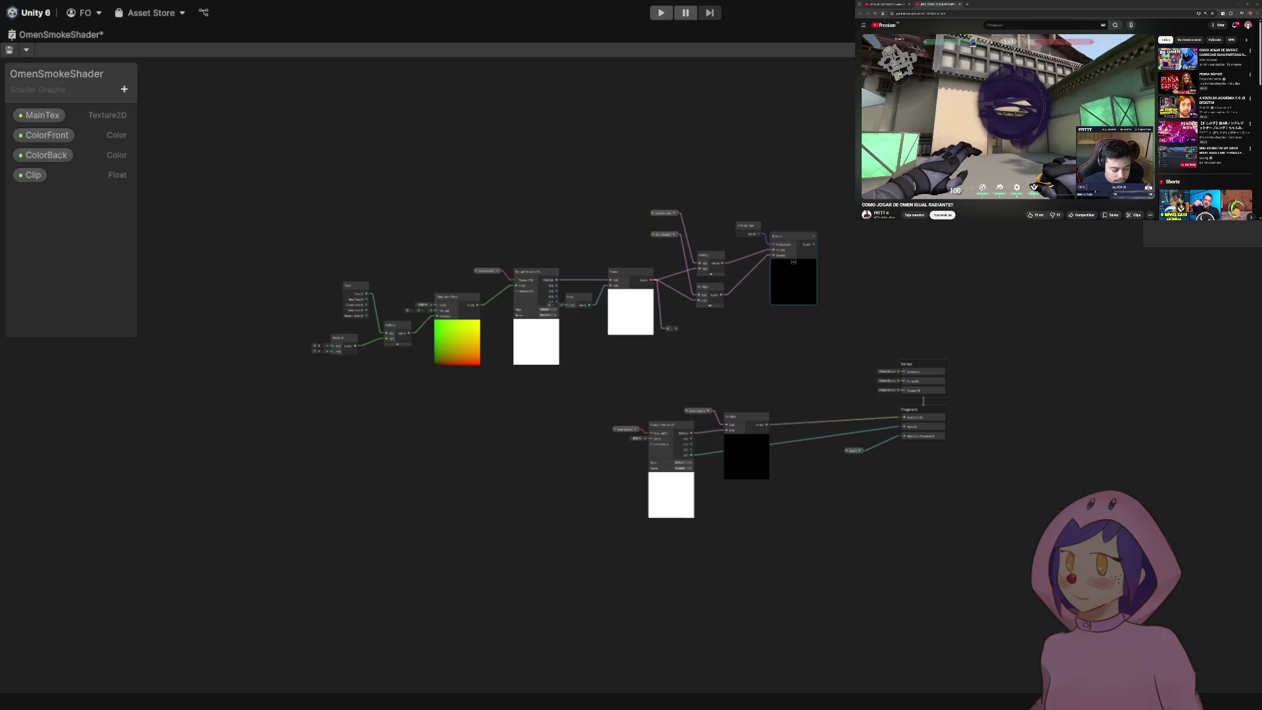
mouse_move(789, 236)
mouse_down()
mouse_move(892, 407)
mouse_move(800, 253)
mouse_move(809, 286)
mouse_up()
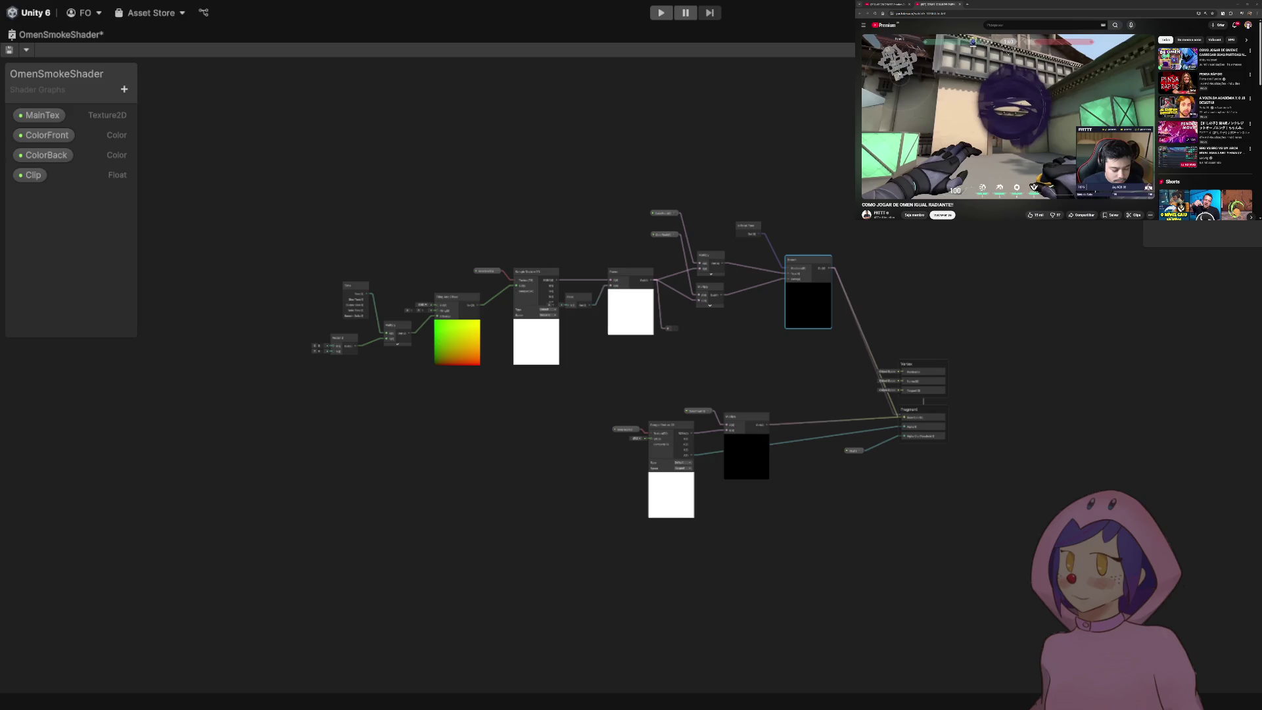
- Delete the lower Sample Texture 2D and Multiply chain and restore the docked editor layout
scroll(862, 416, up, 4)
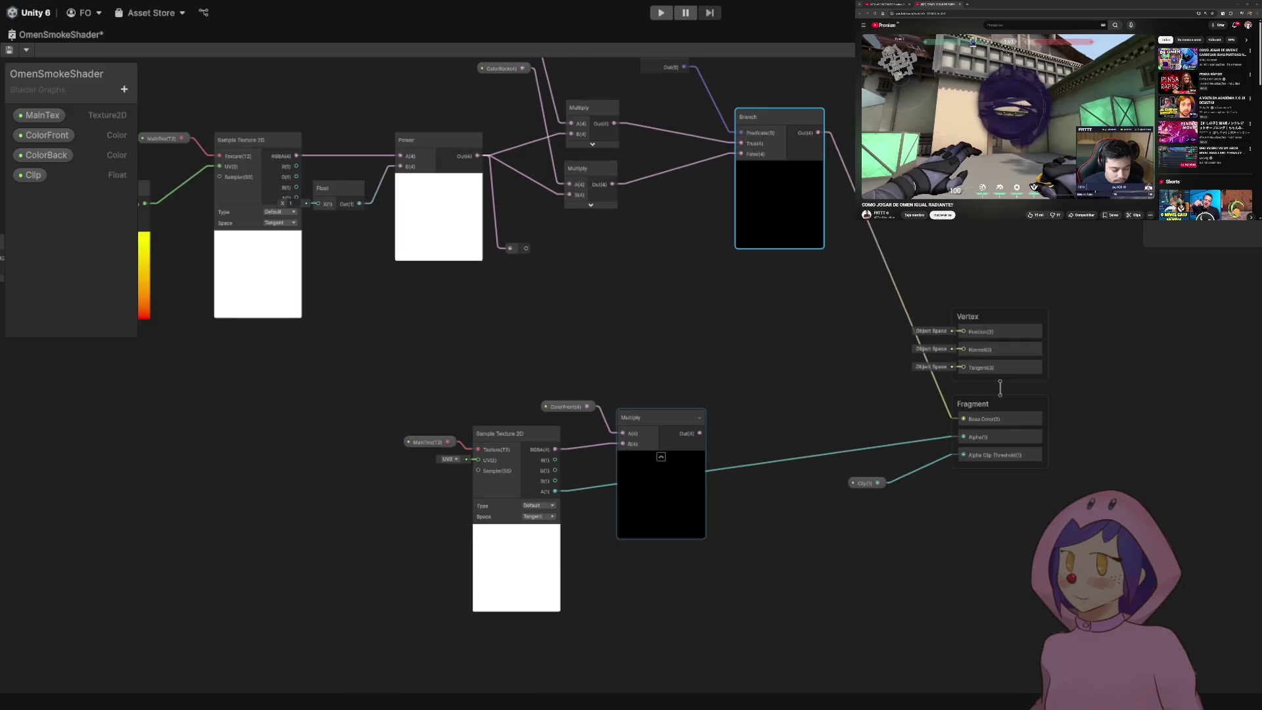
drag(499, 368, 640, 393)
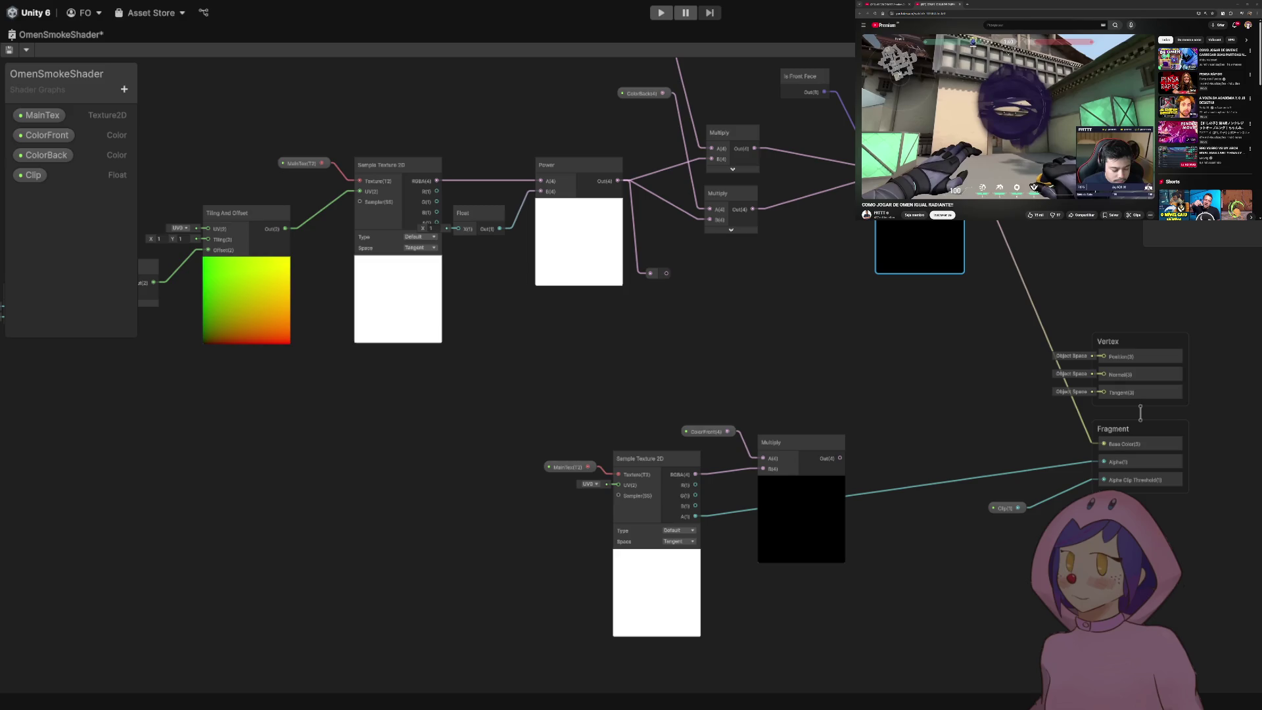
drag(460, 394, 410, 427)
drag(502, 437, 727, 670)
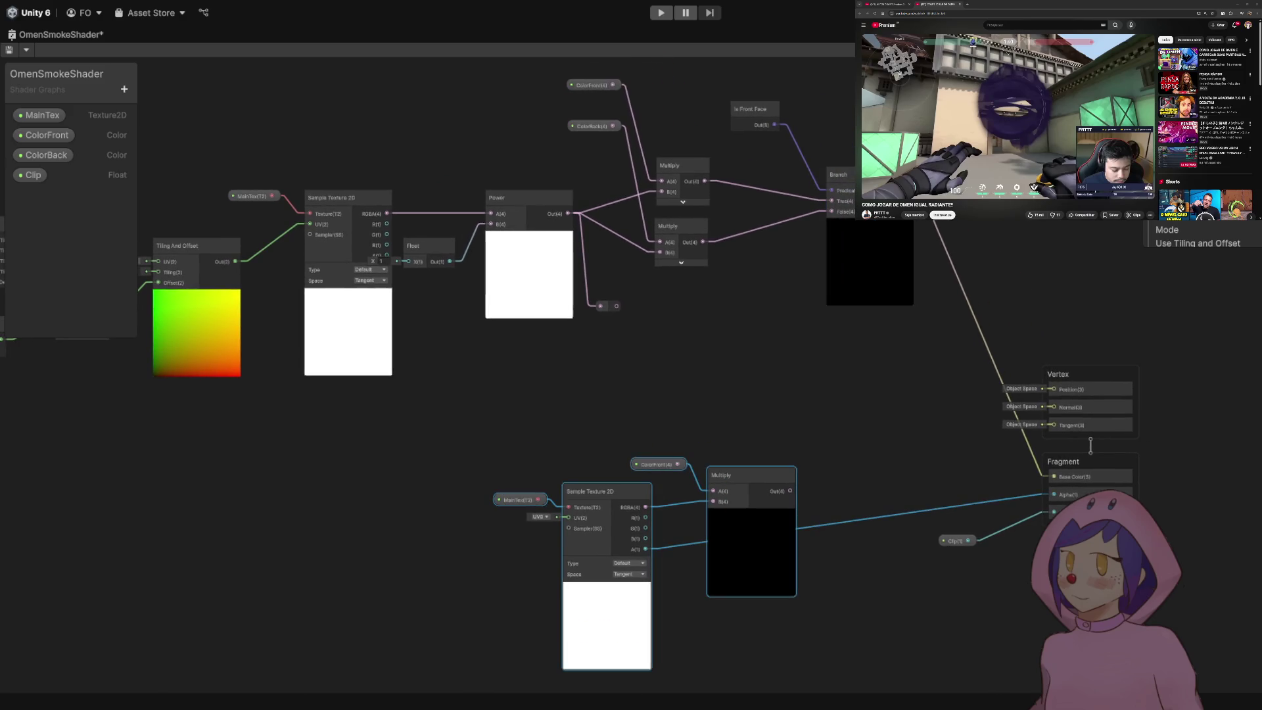
key(Delete)
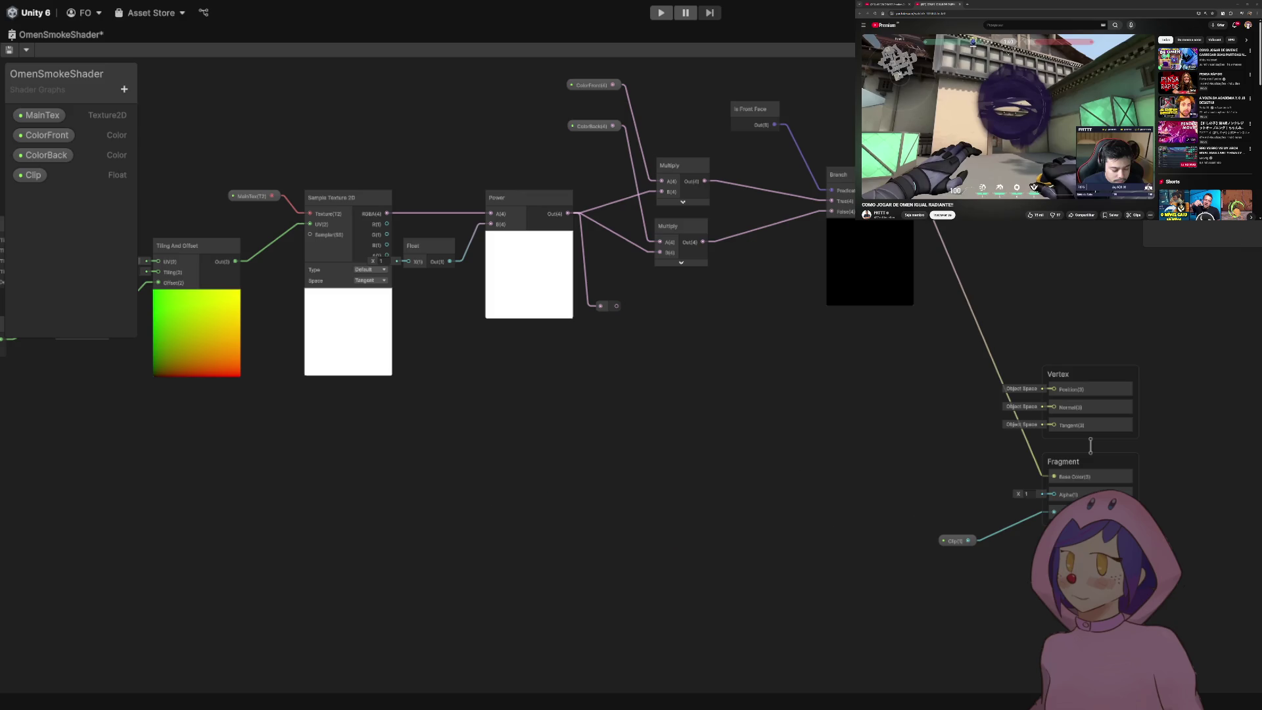
key(shift+space)
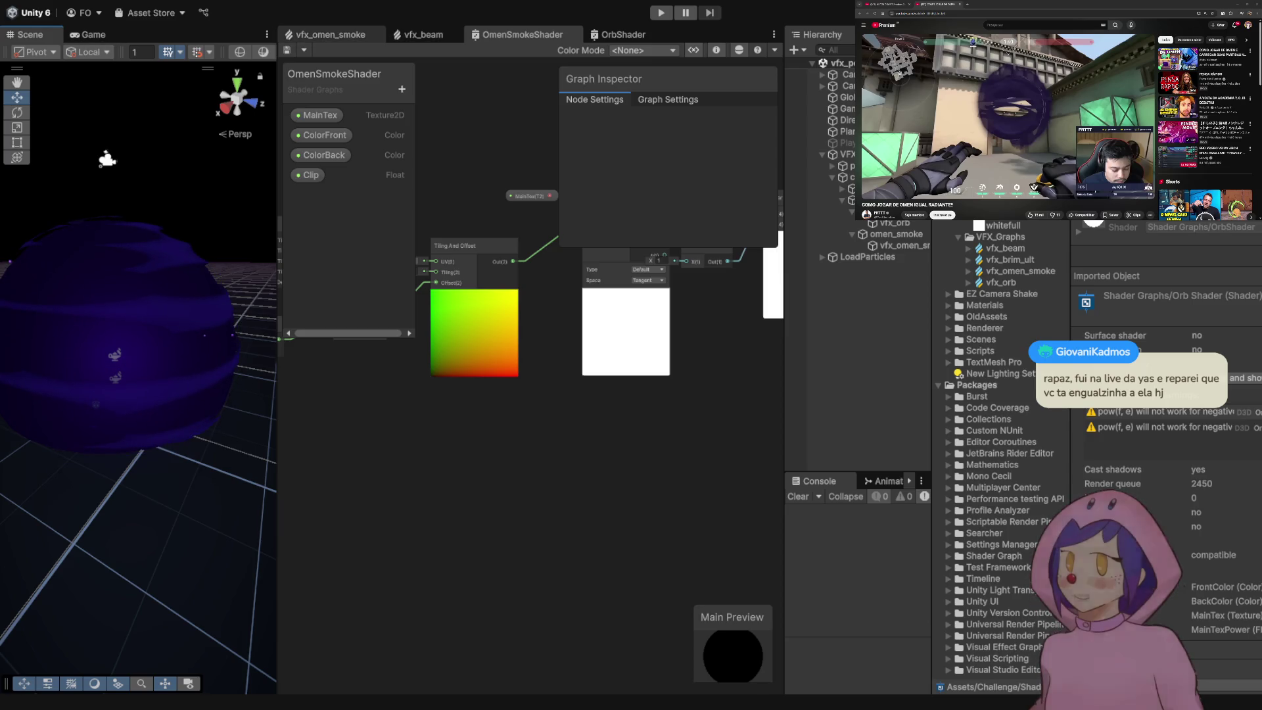
- Switch to the vfx_omen_smoke VFX graph and show the PngTuber(VFX) scene
click(330, 34)
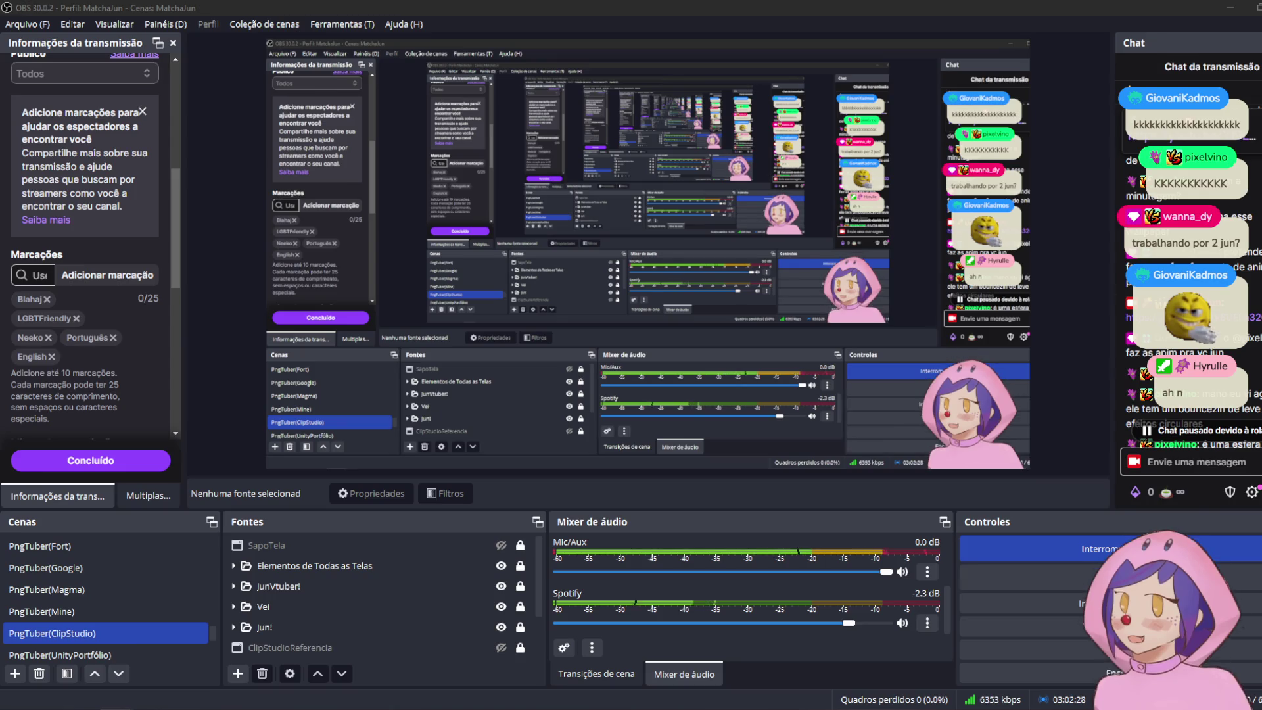
click(106, 545)
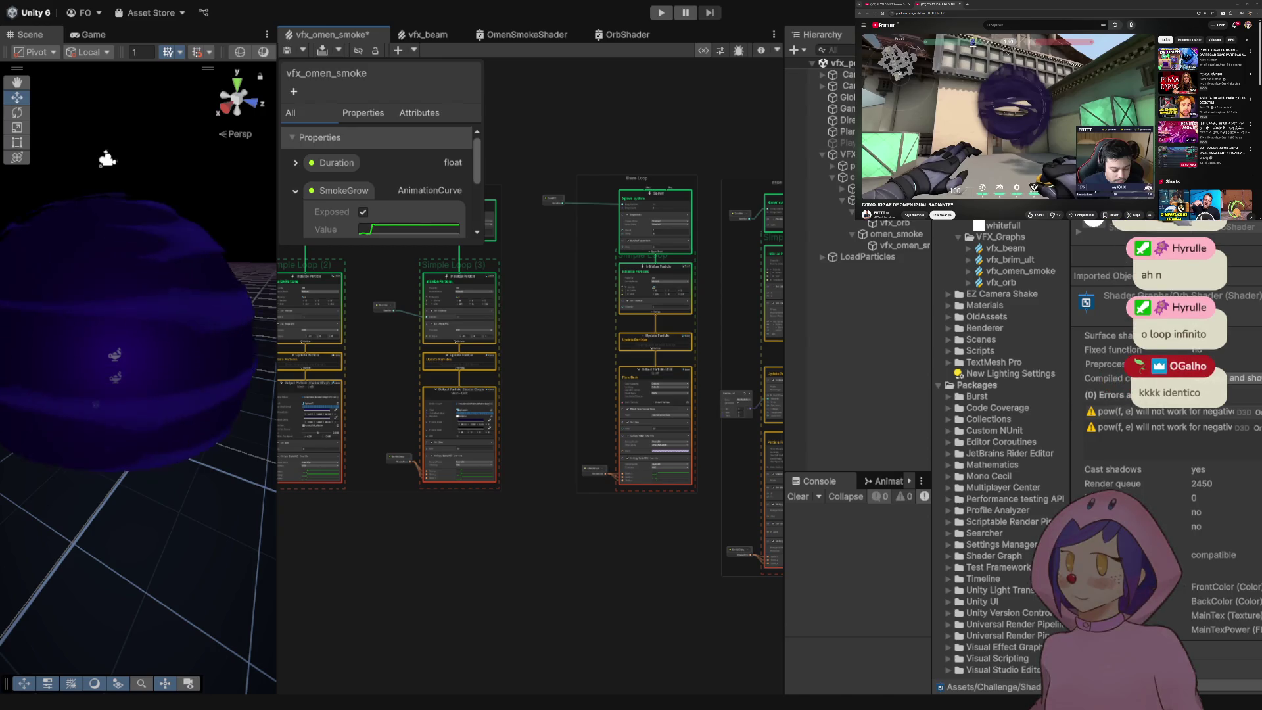
- Save vfx_omen_smoke and bring up vfx_beam to view its CylinderGrowXY curve
scroll(513, 296, down, 2)
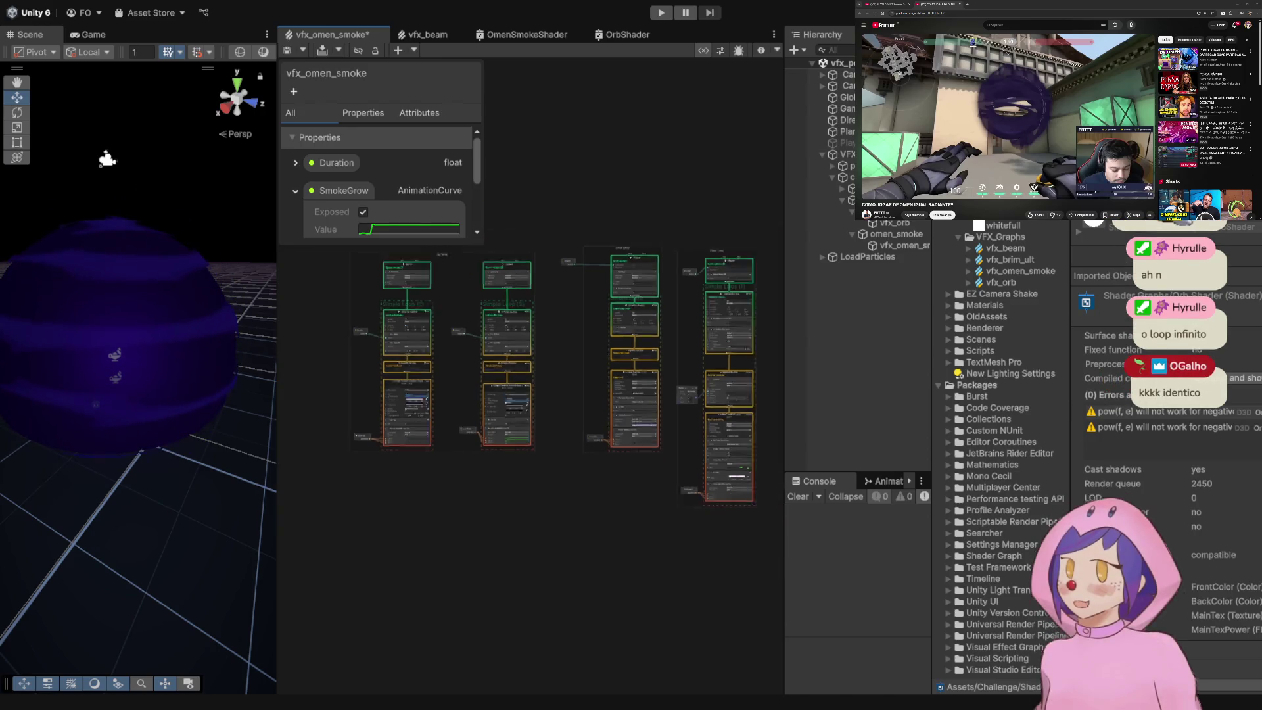
scroll(486, 296, up, 3)
scroll(467, 414, up, 5)
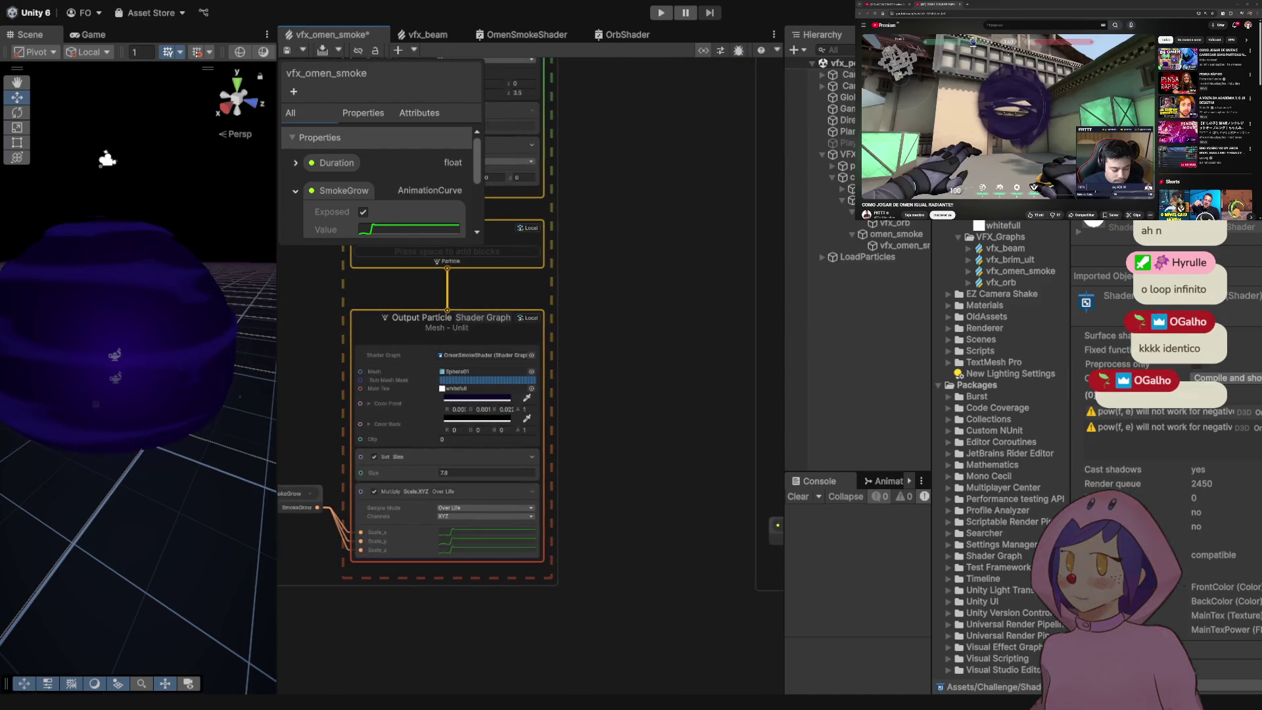
scroll(460, 329, down, 5)
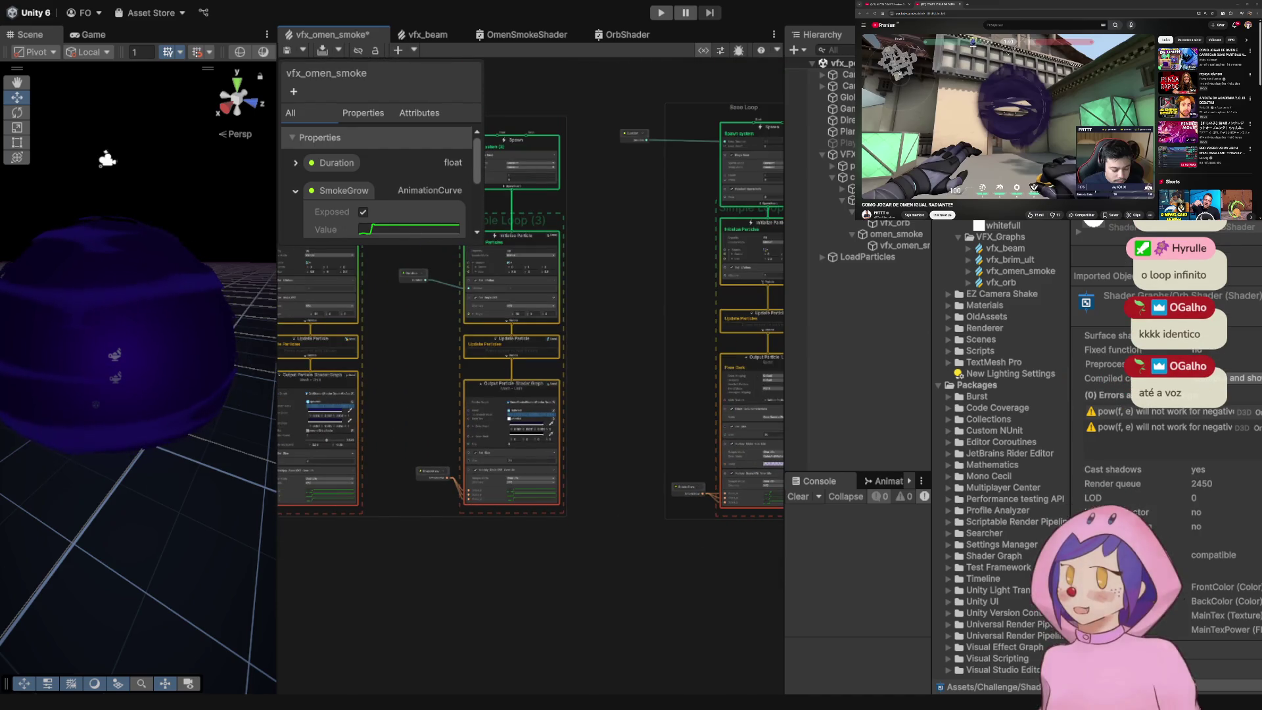
scroll(460, 328, up, 1)
scroll(486, 430, up, 5)
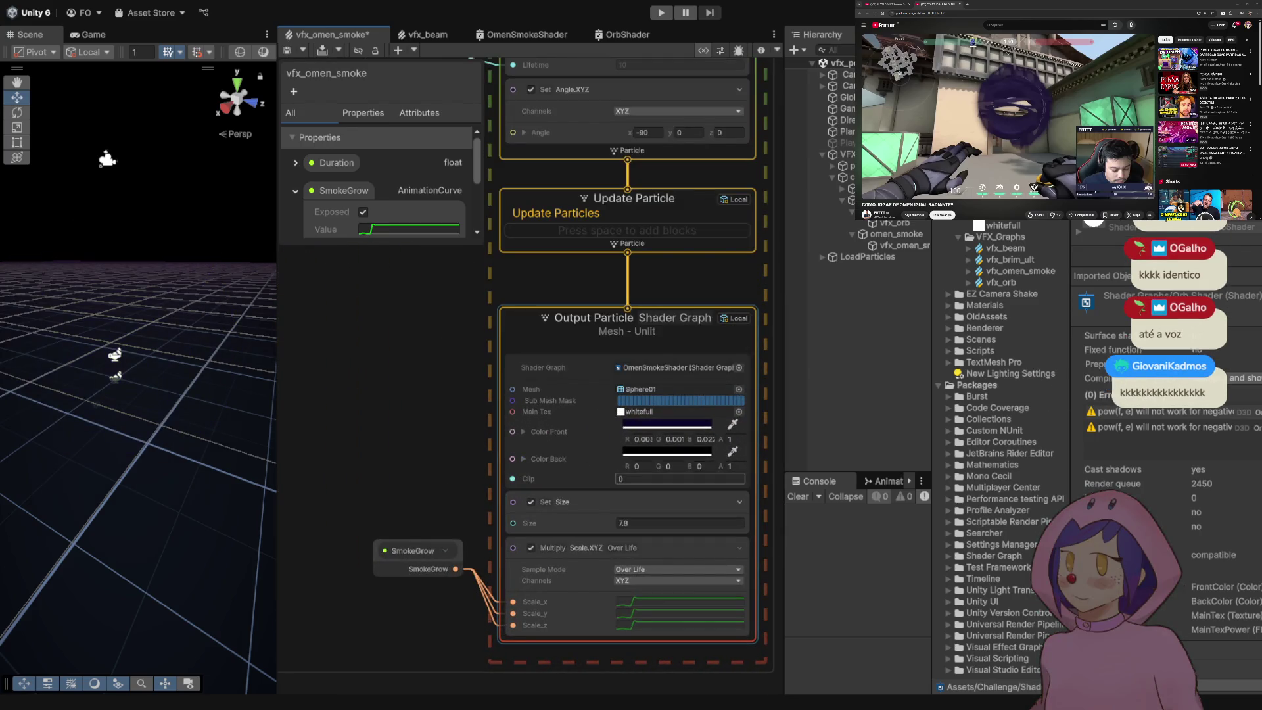
key(ctrl+s)
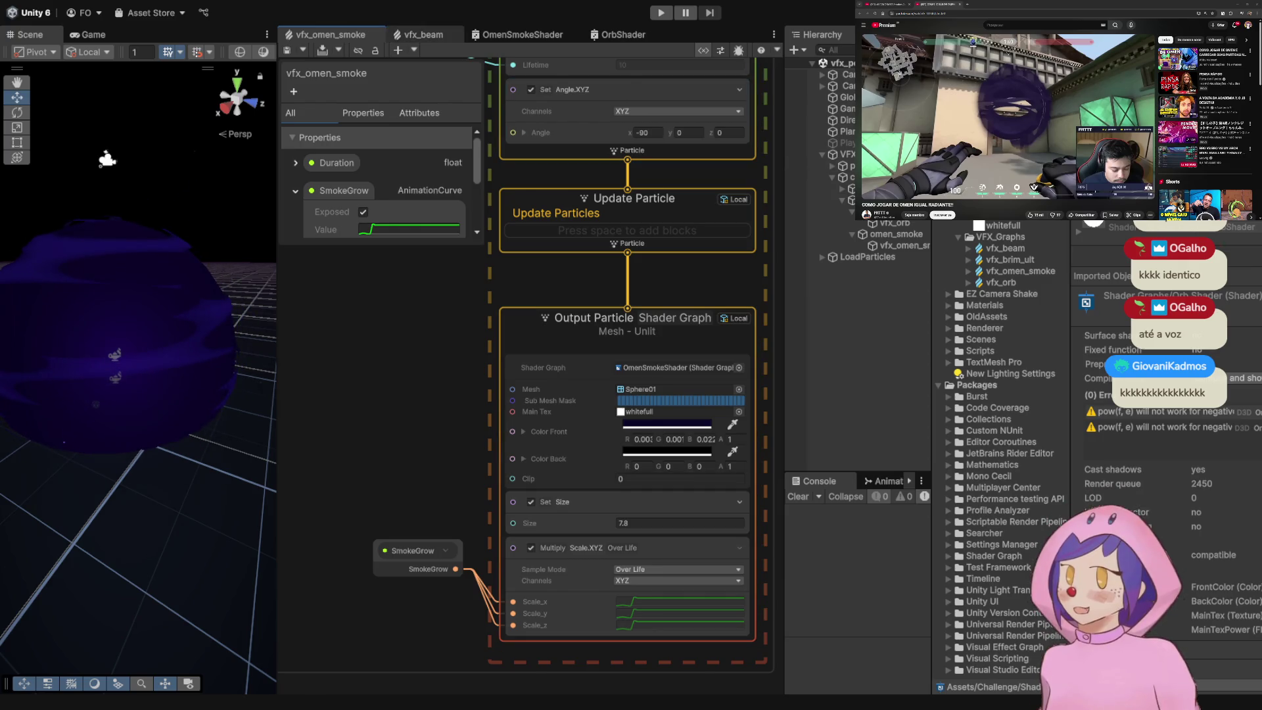
click(421, 34)
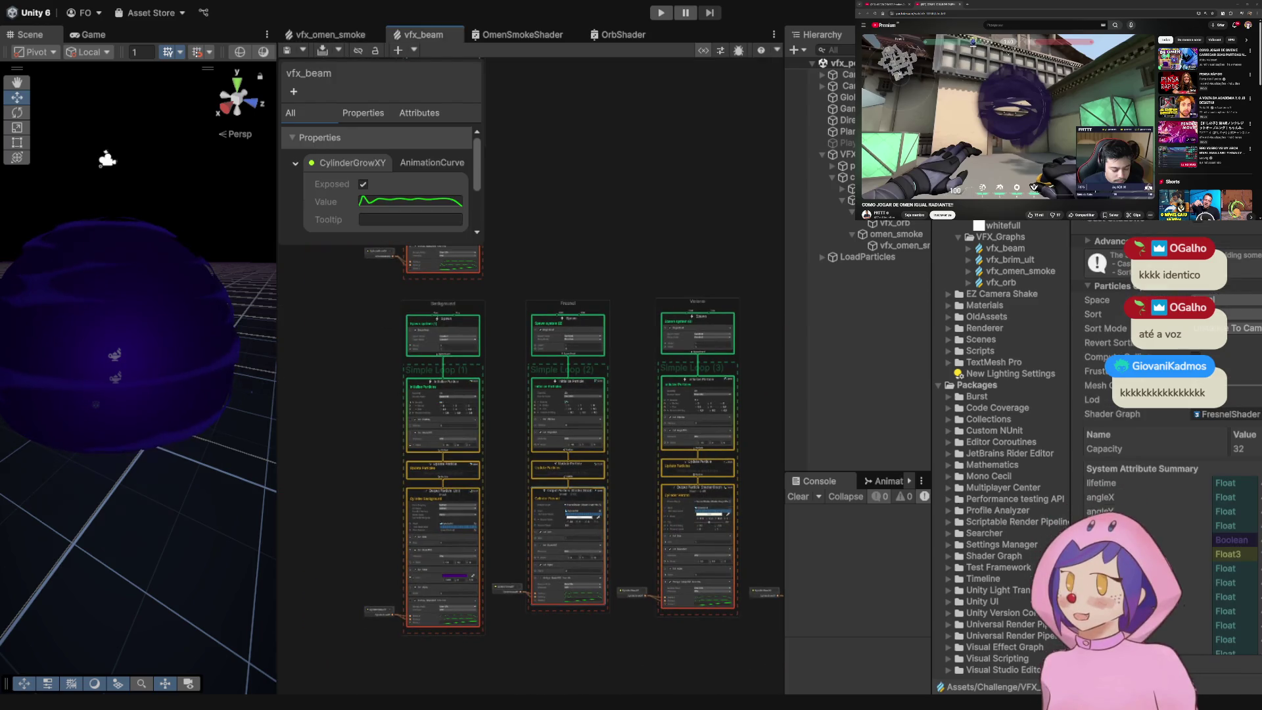
- Close the vfx_beam and FresnelBrimShader tabs, open vfx_brim_ult, then return to vfx_omen_smoke
middle_click(420, 35)
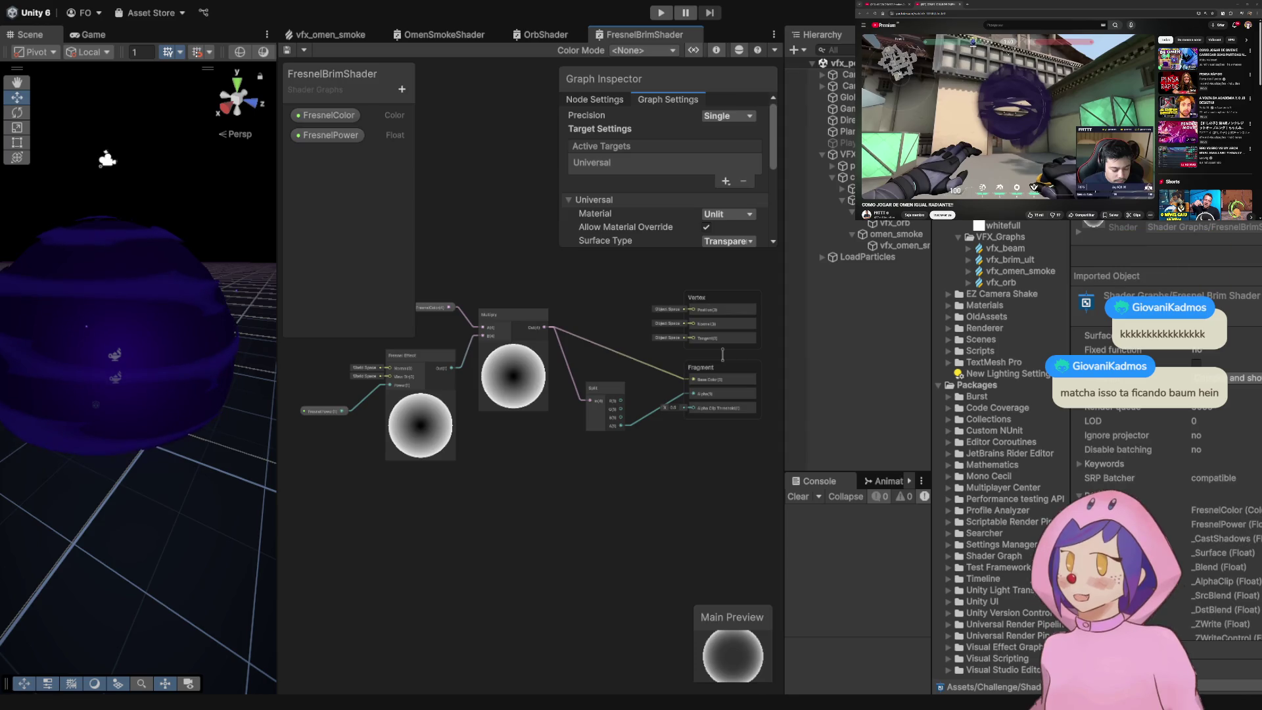
middle_click(644, 34)
click(1006, 259)
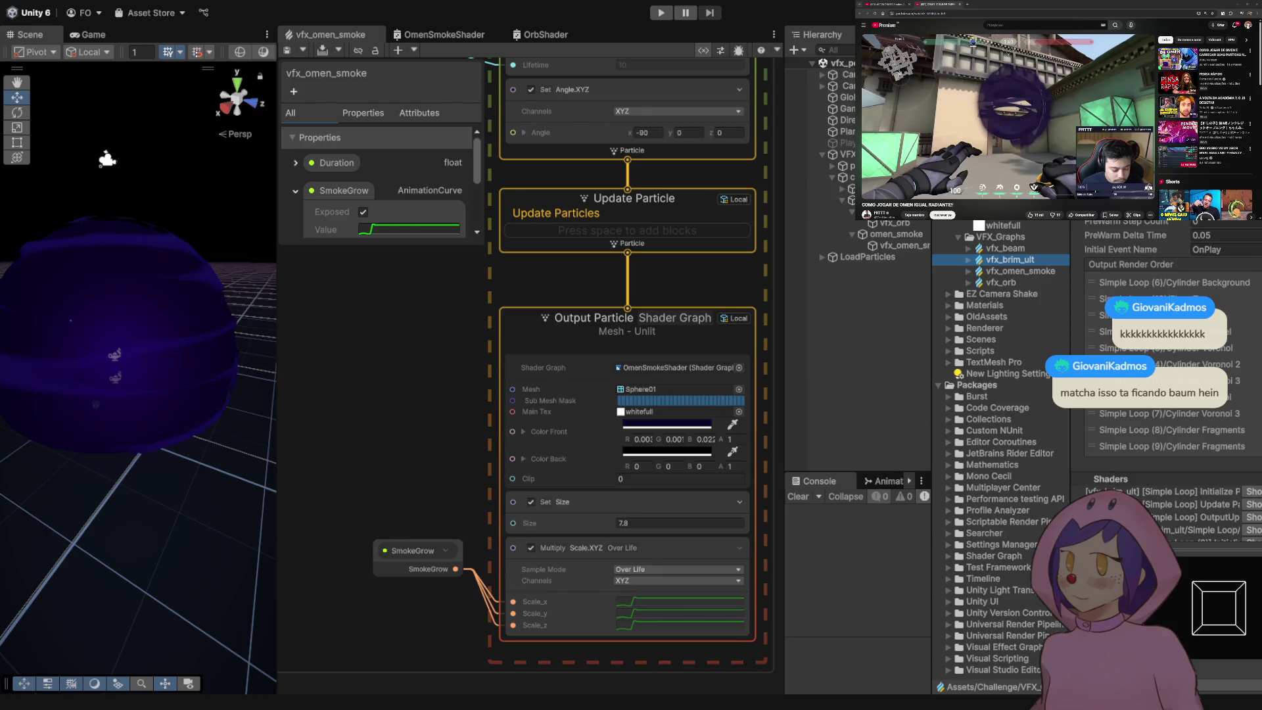
double_click(1006, 259)
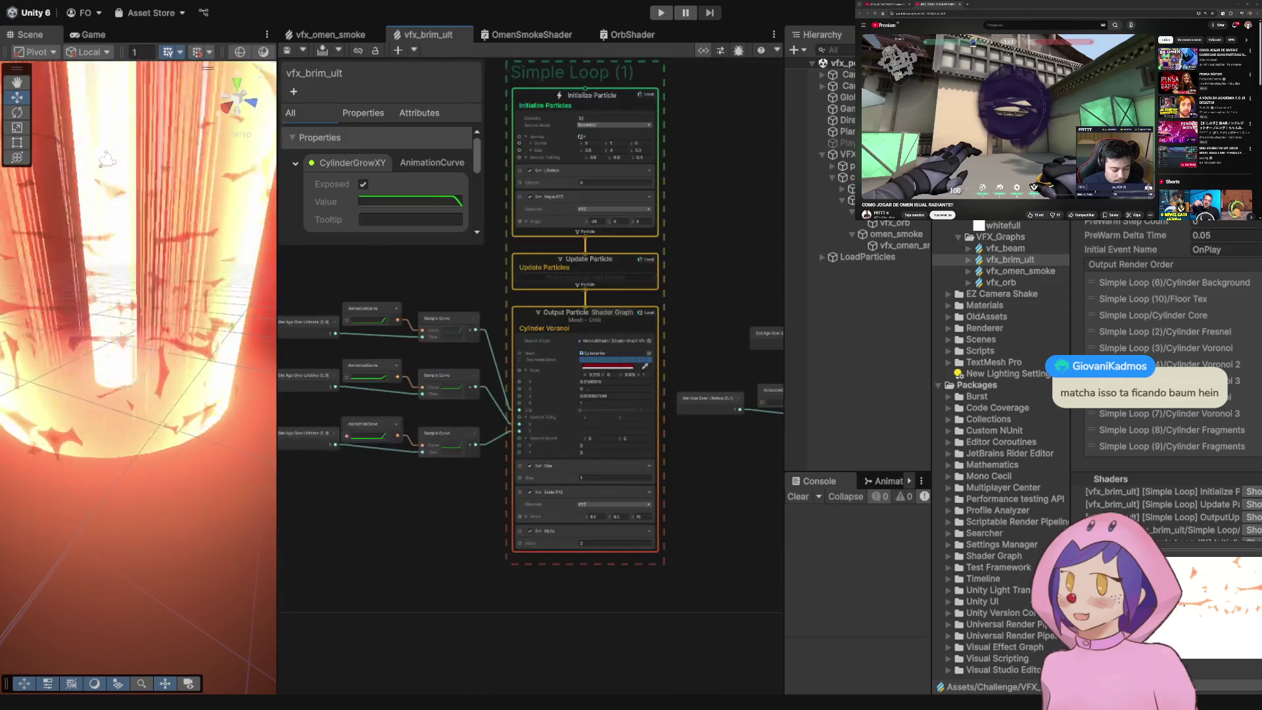
scroll(421, 408, up, 3)
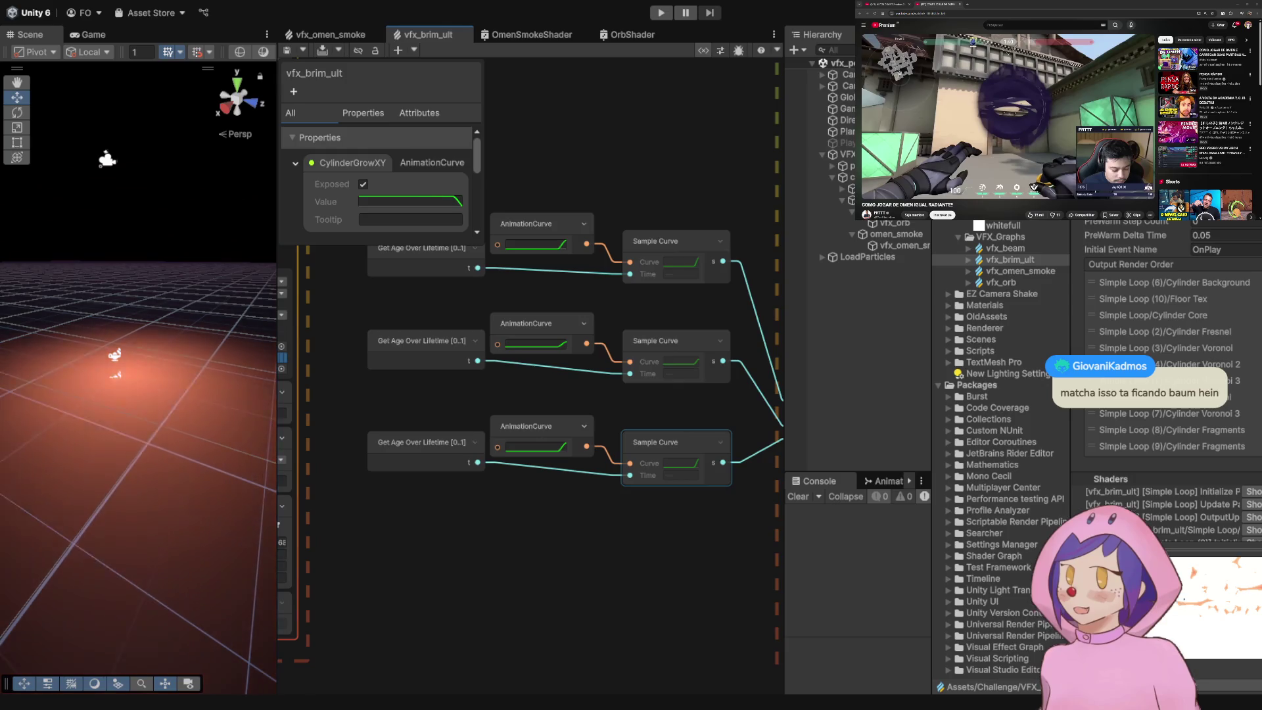
click(331, 34)
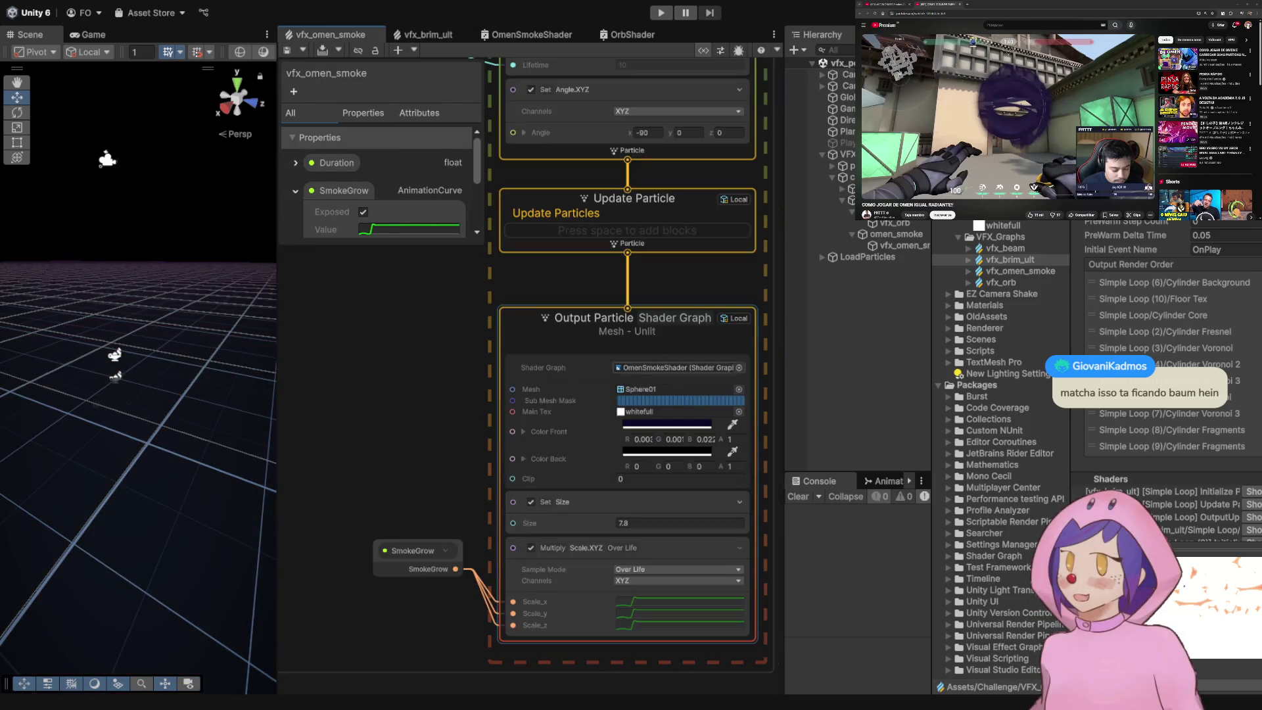
- Paste in Get Age Over Lifetime, AnimationCurve and Sample Curve nodes
scroll(530, 355, down, 5)
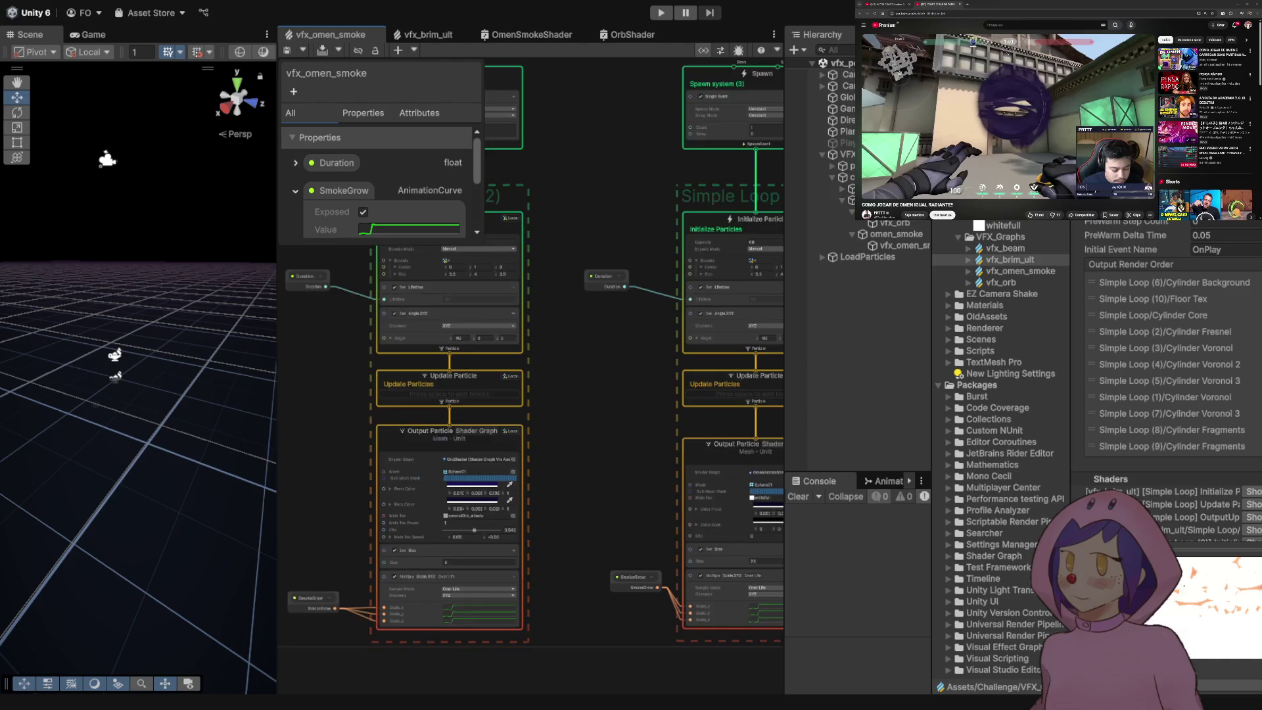
scroll(657, 460, down, 2)
scroll(658, 460, up, 5)
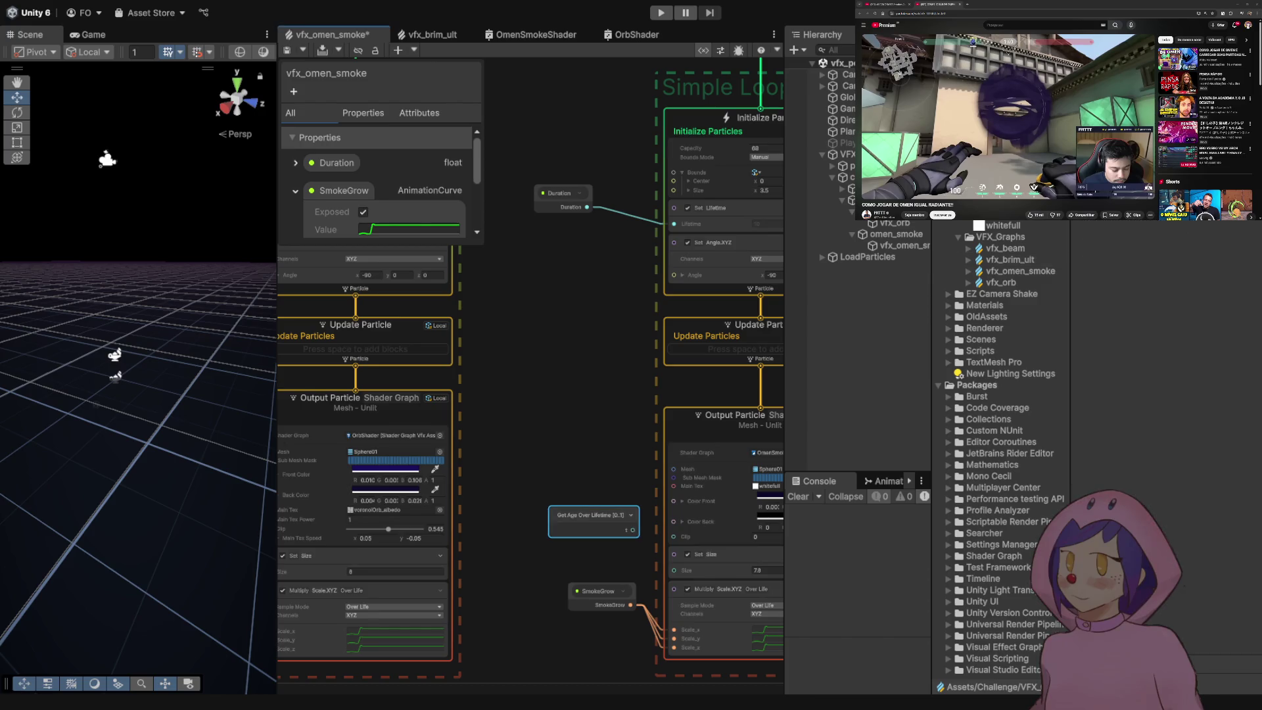
key(ctrl+v)
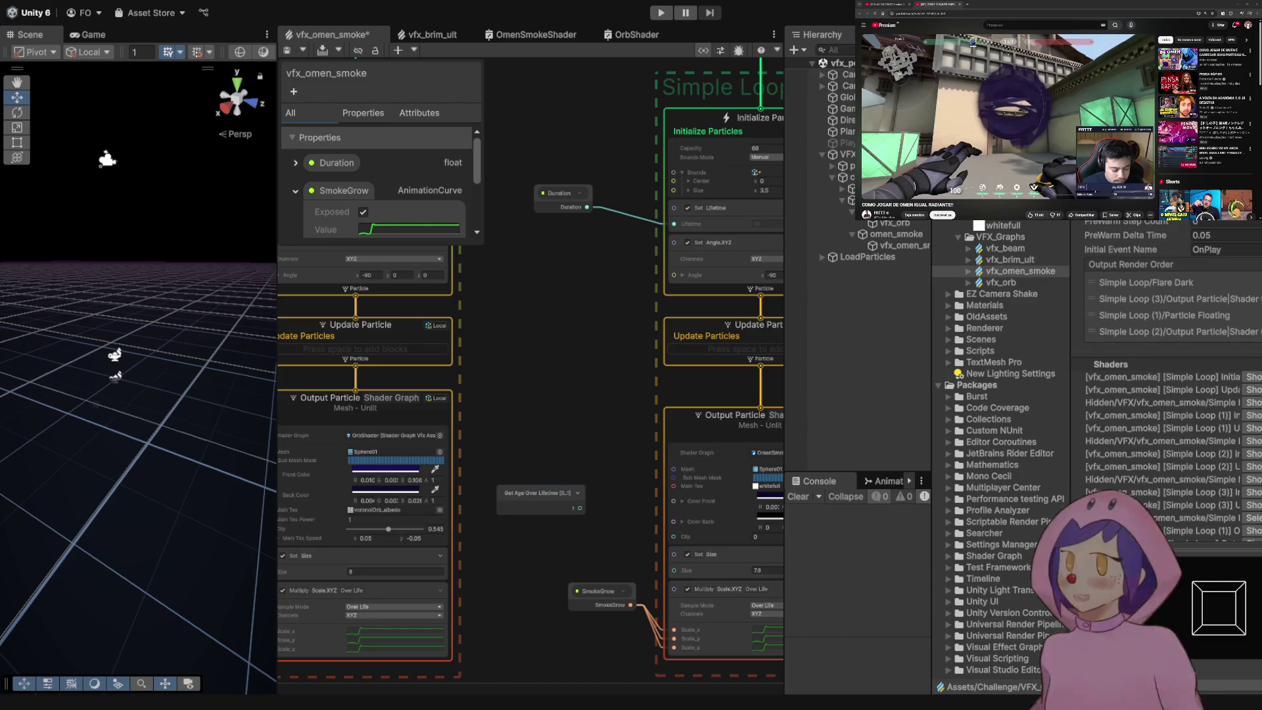
key(ctrl+v)
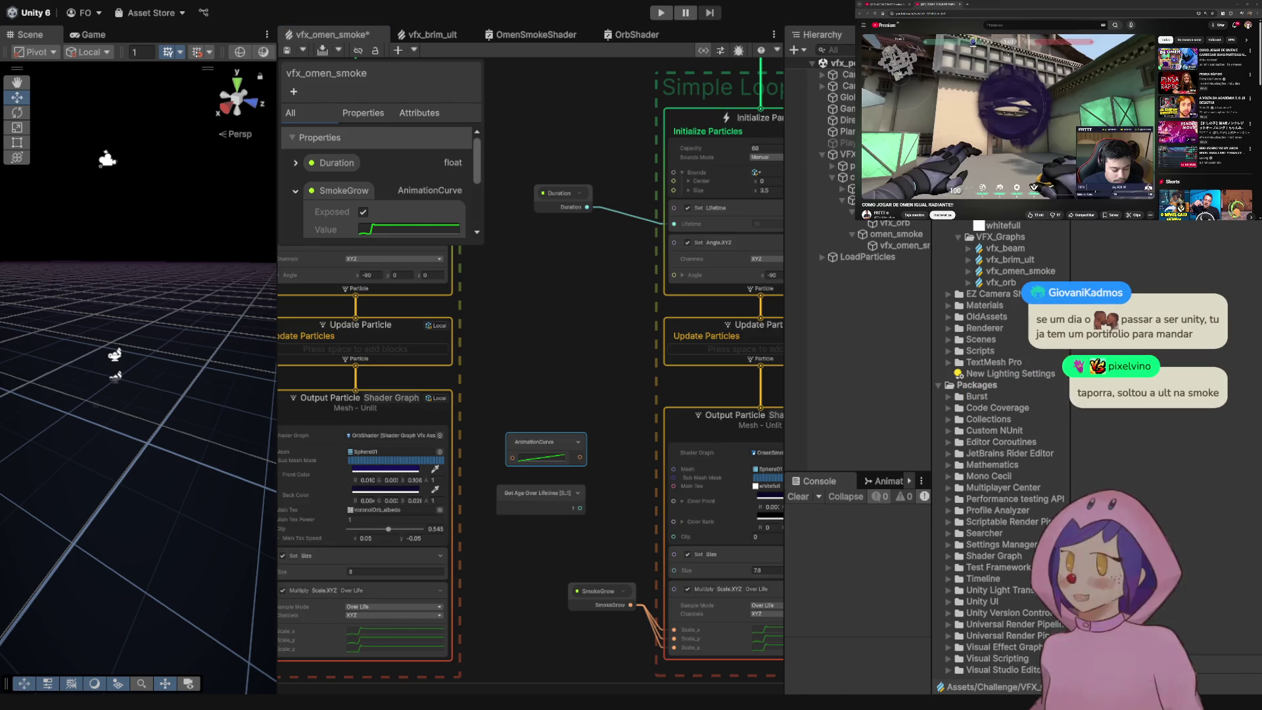
key(ctrl+v)
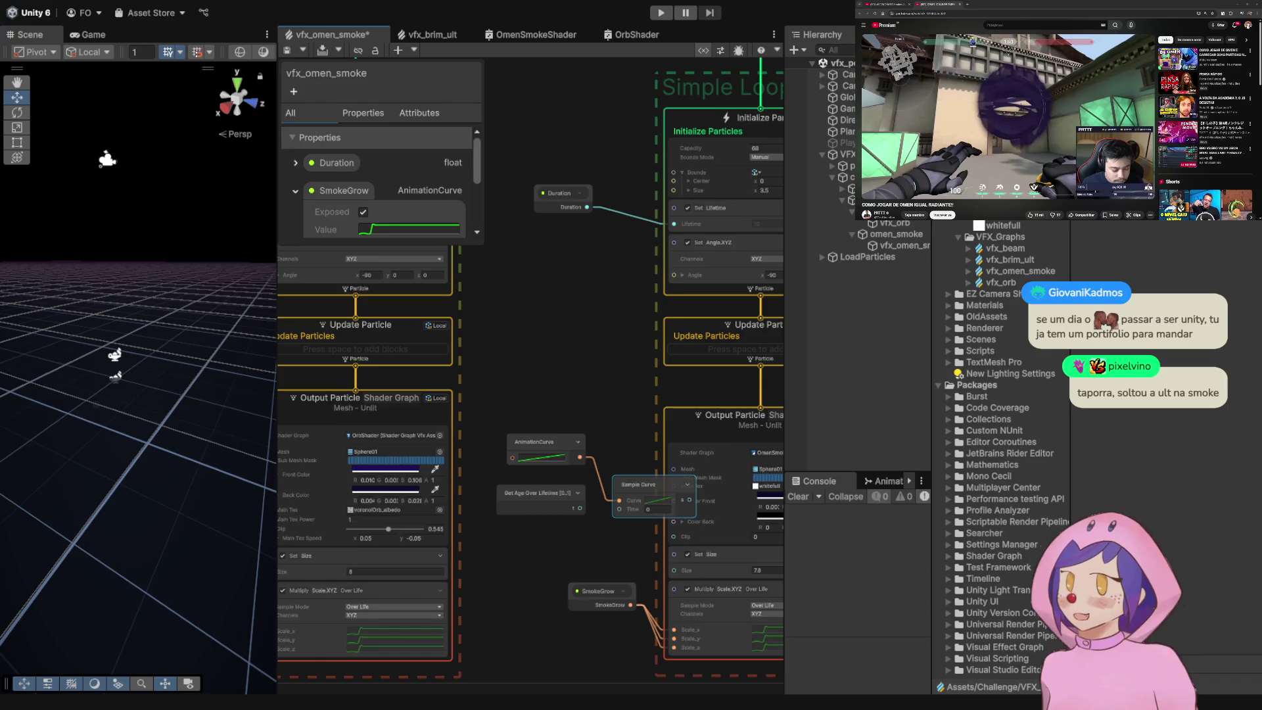
- Move the three new curve nodes left, nearer the smoke particle system
scroll(633, 256, down, 8)
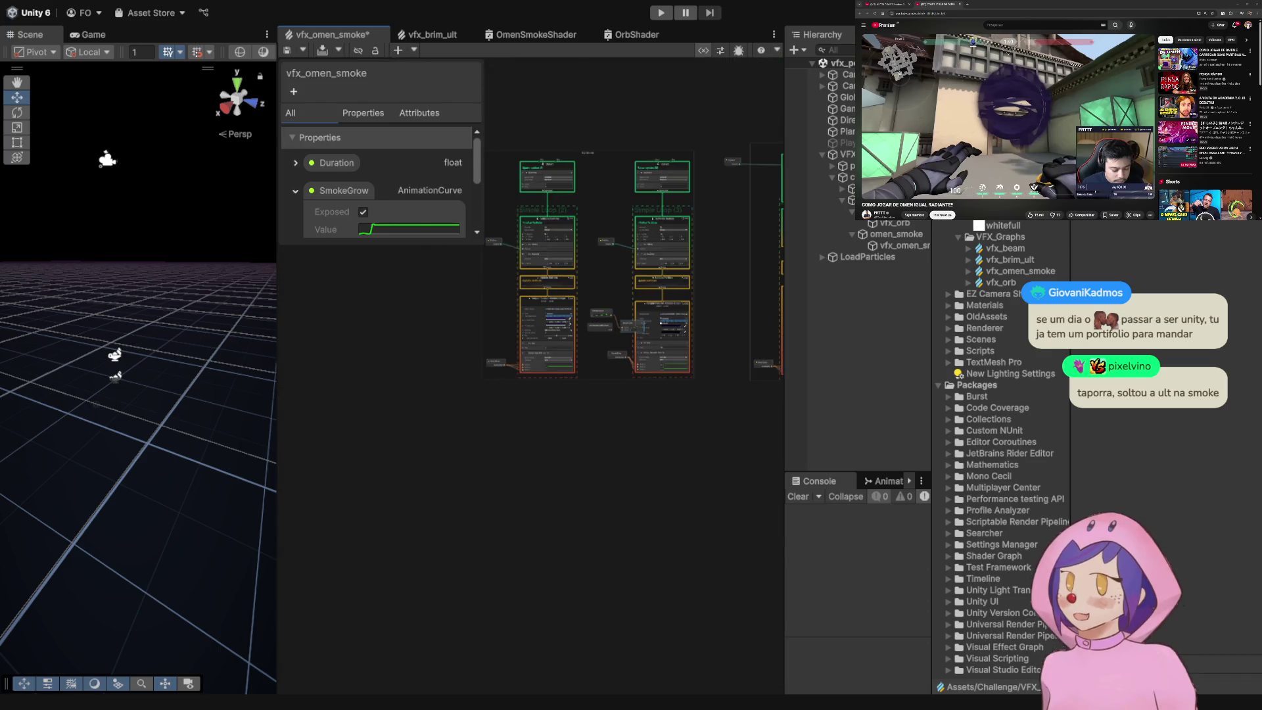
drag(633, 263, 651, 288)
click(1021, 271)
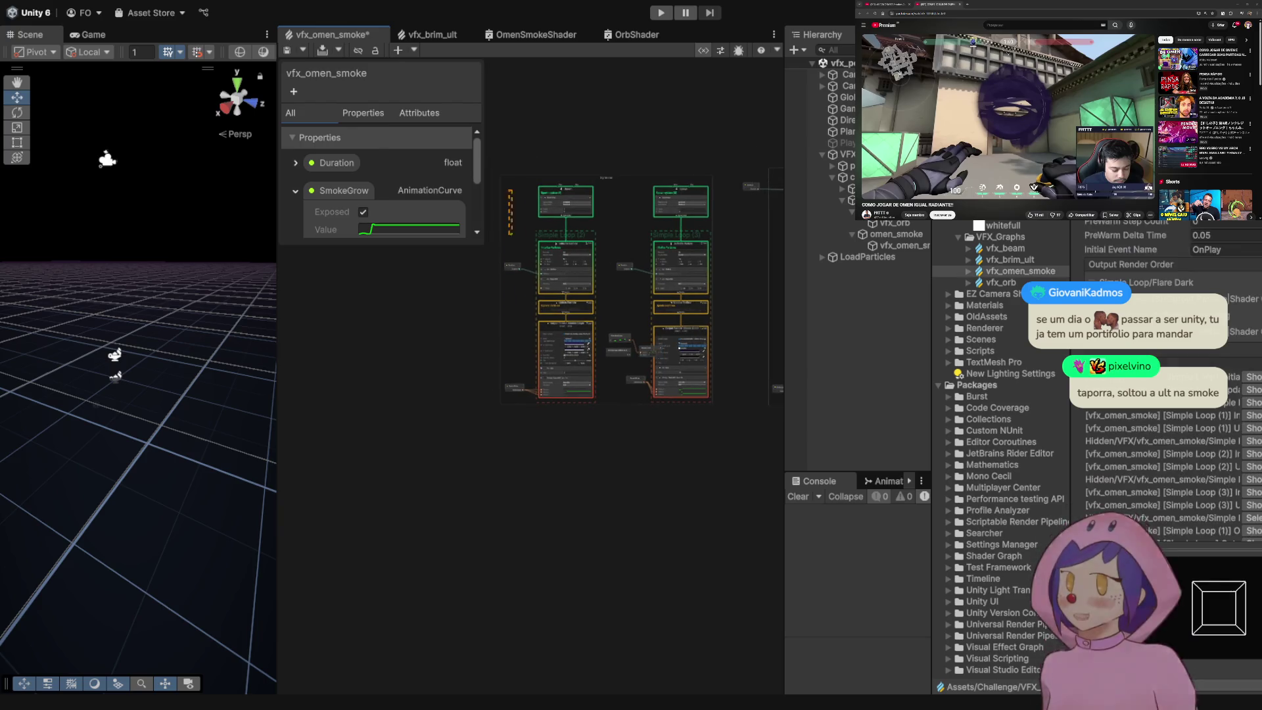
click(565, 269)
mouse_move(775, 423)
mouse_down()
mouse_move(493, 183)
mouse_move(463, 183)
mouse_up()
scroll(648, 328, up, 5)
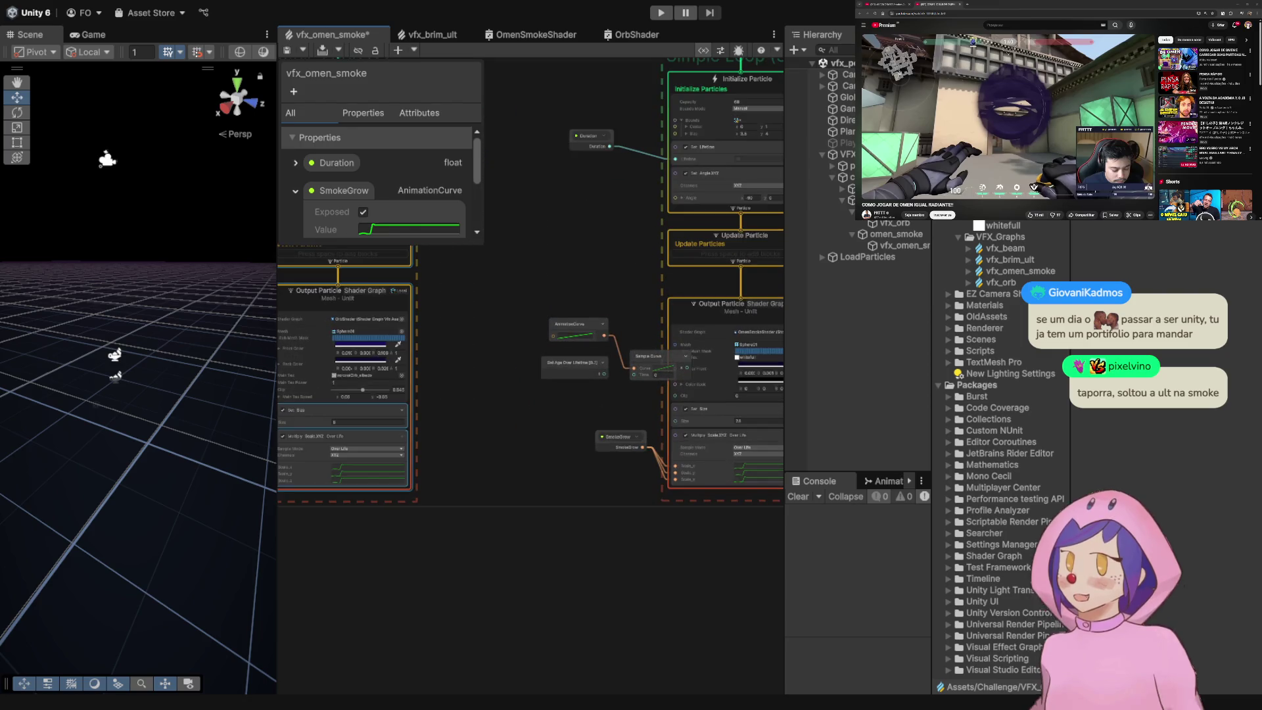
drag(698, 304, 558, 401)
drag(579, 323, 528, 320)
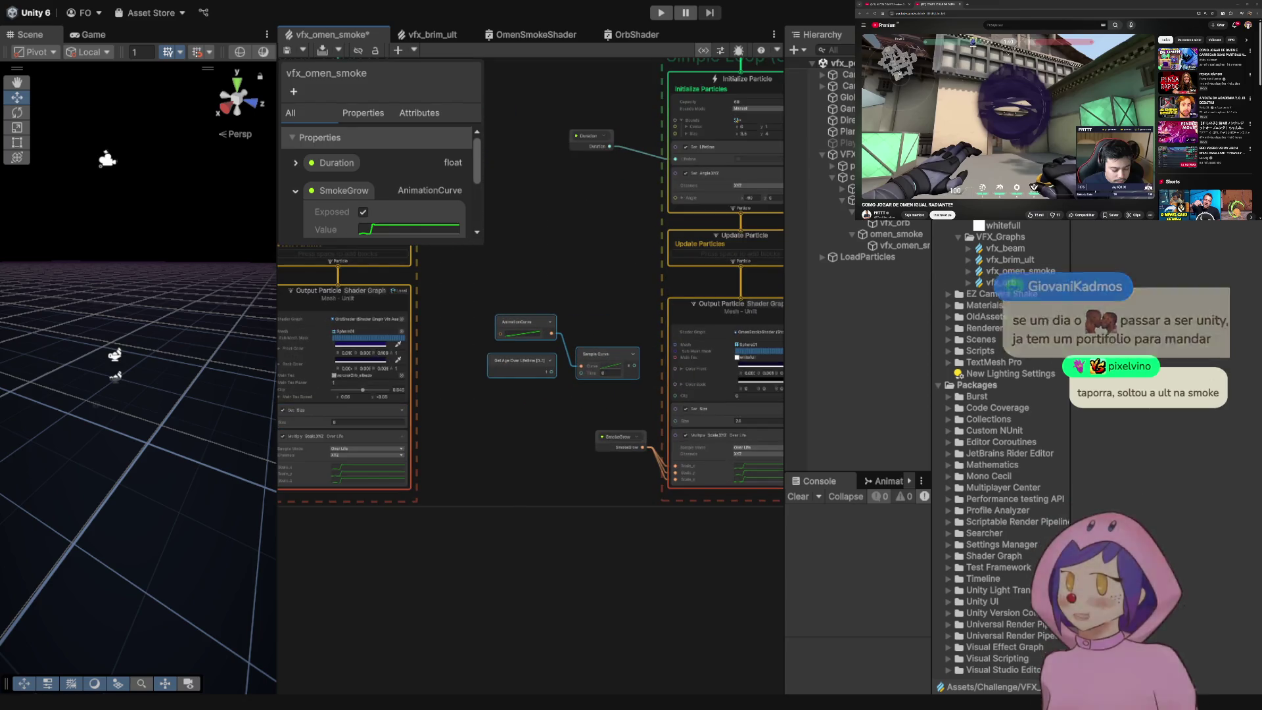
click(597, 403)
- Connect the Sample Curve output to the Output Particle's Clip input
scroll(597, 403, up, 5)
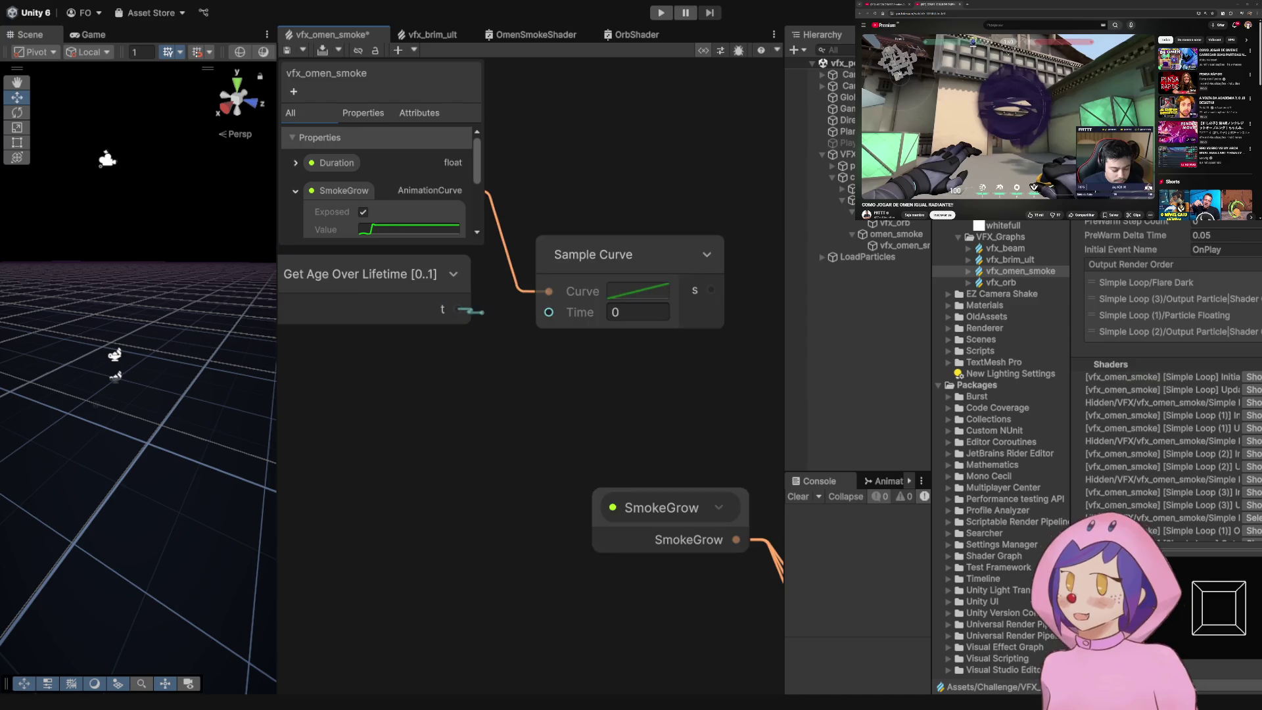
scroll(371, 431, down, 5)
scroll(371, 431, up, 3)
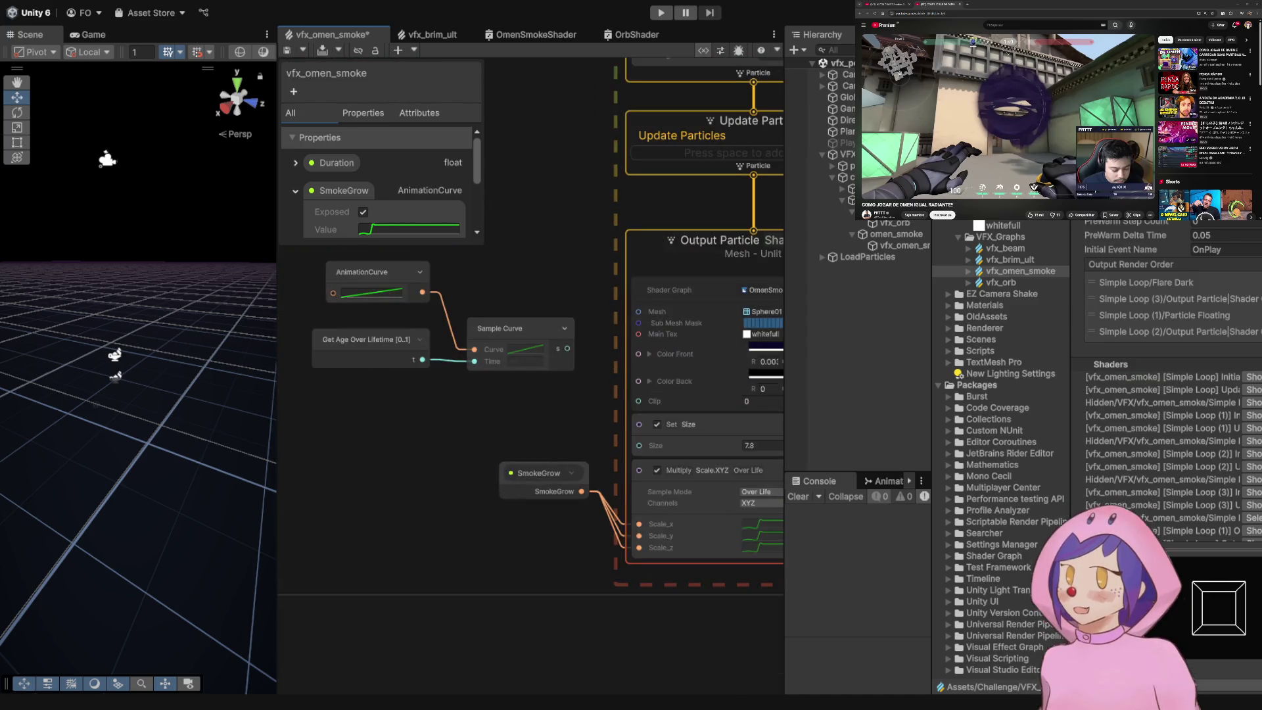
scroll(624, 381, up, 2)
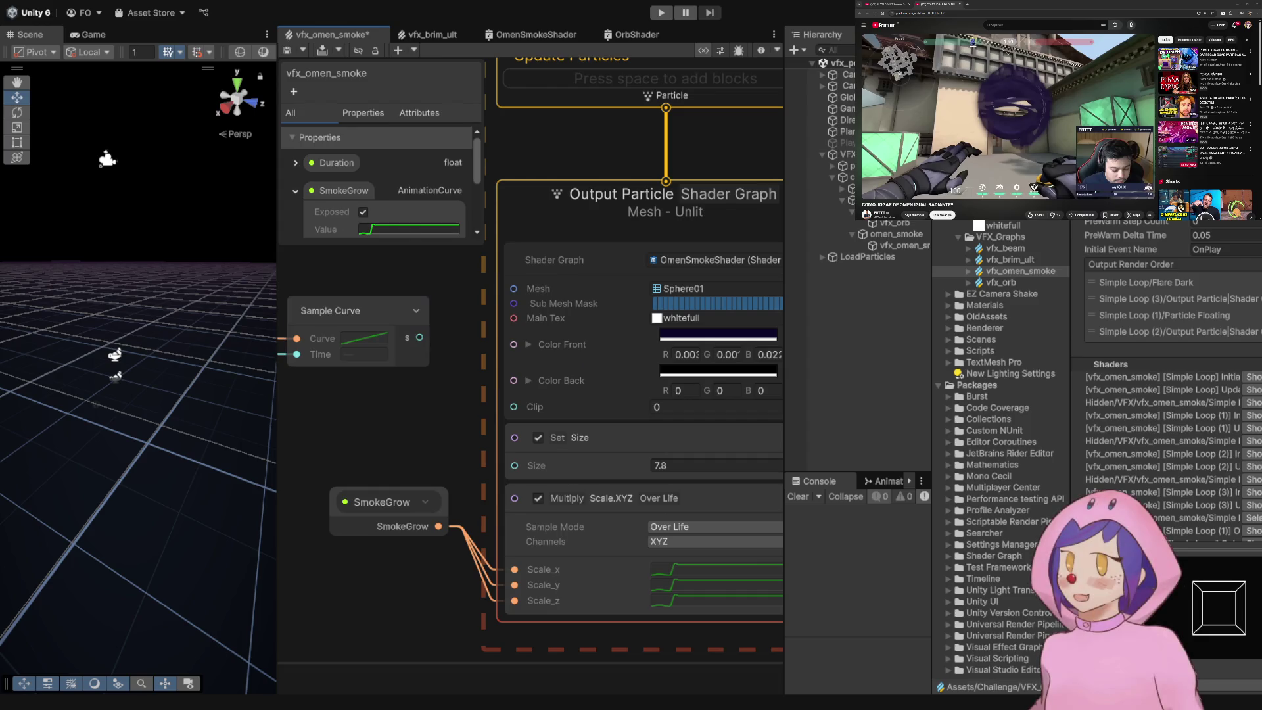
drag(420, 337, 514, 407)
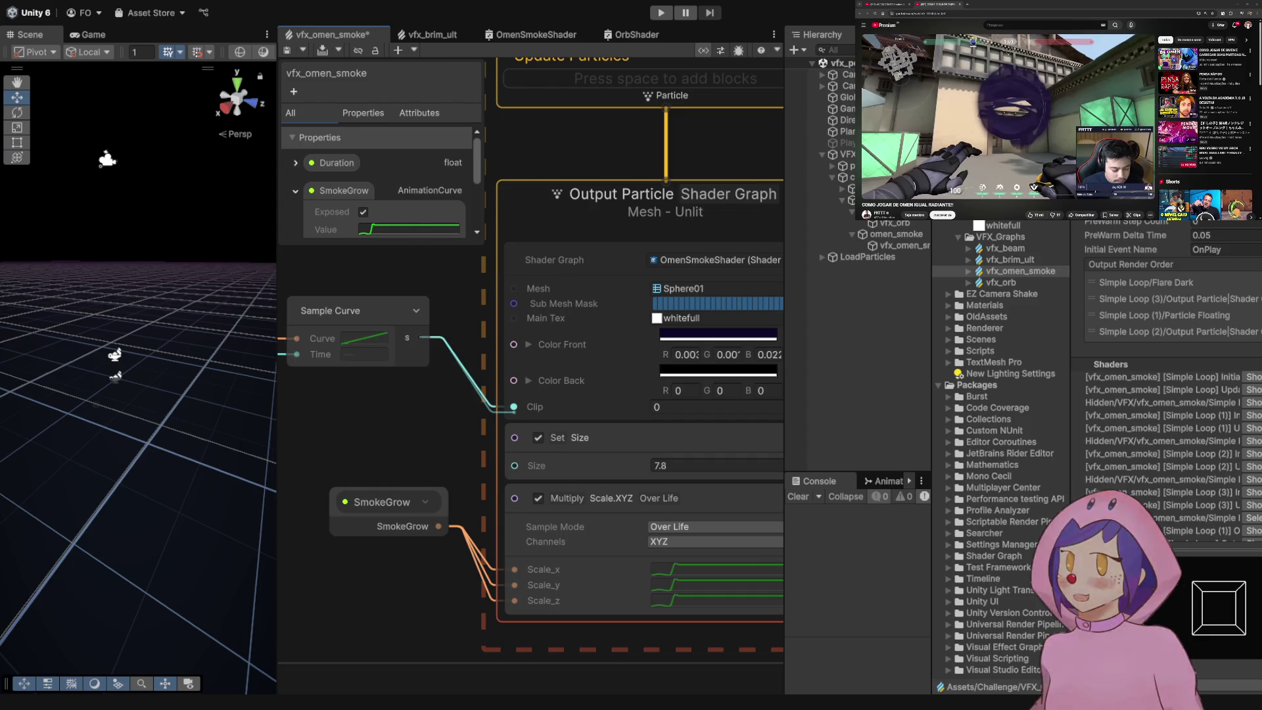
click(358, 310)
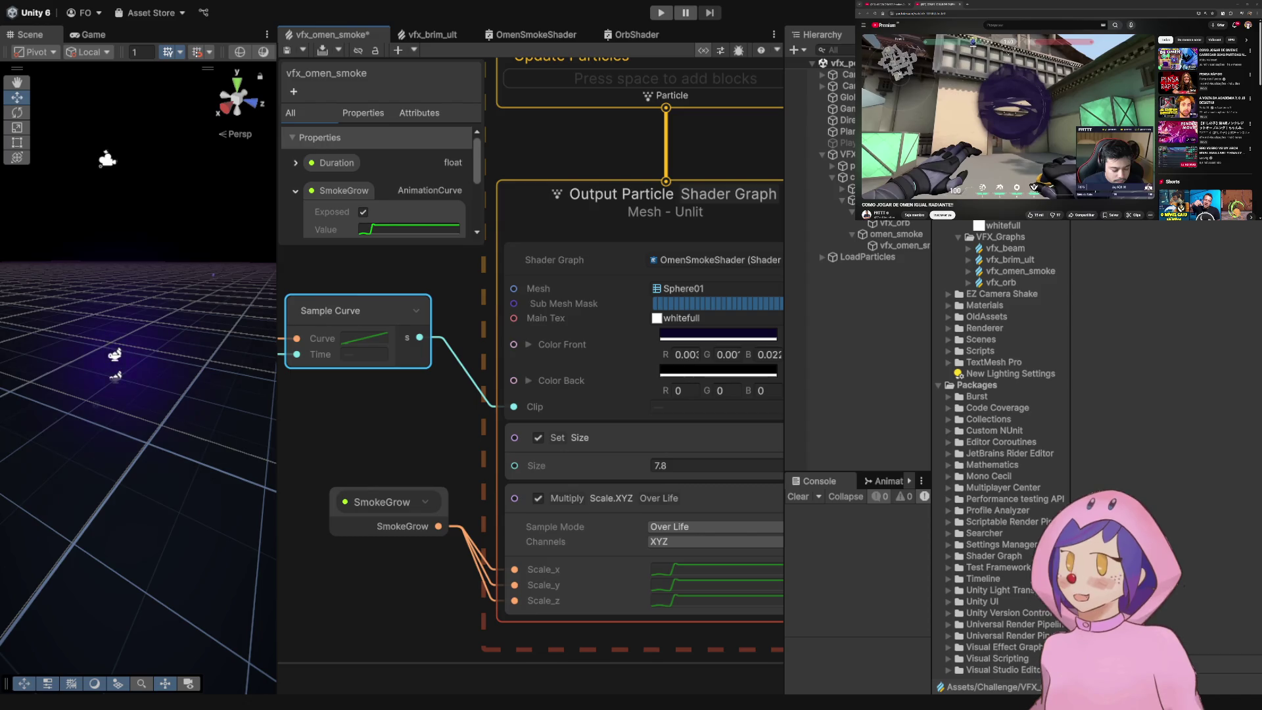
drag(394, 427, 731, 495)
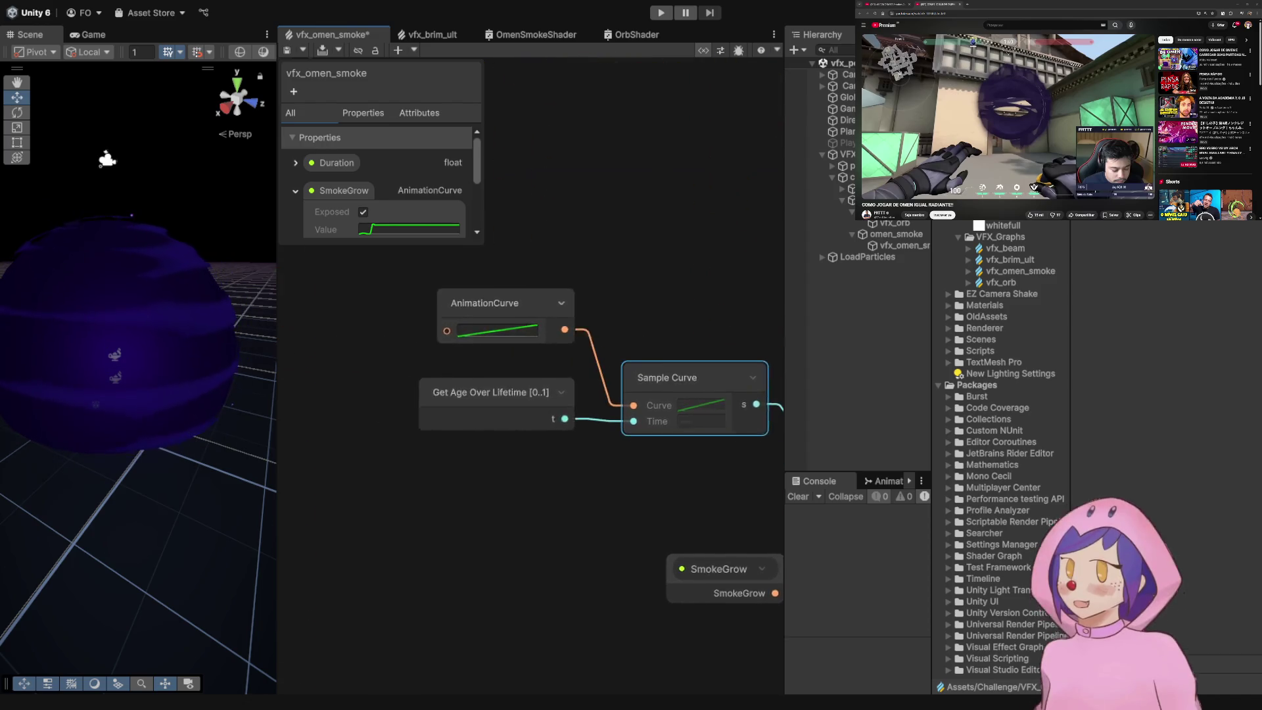
- Give the AnimationCurve node a steadily rising curve and save the graph
scroll(760, 519, down, 1)
click(519, 325)
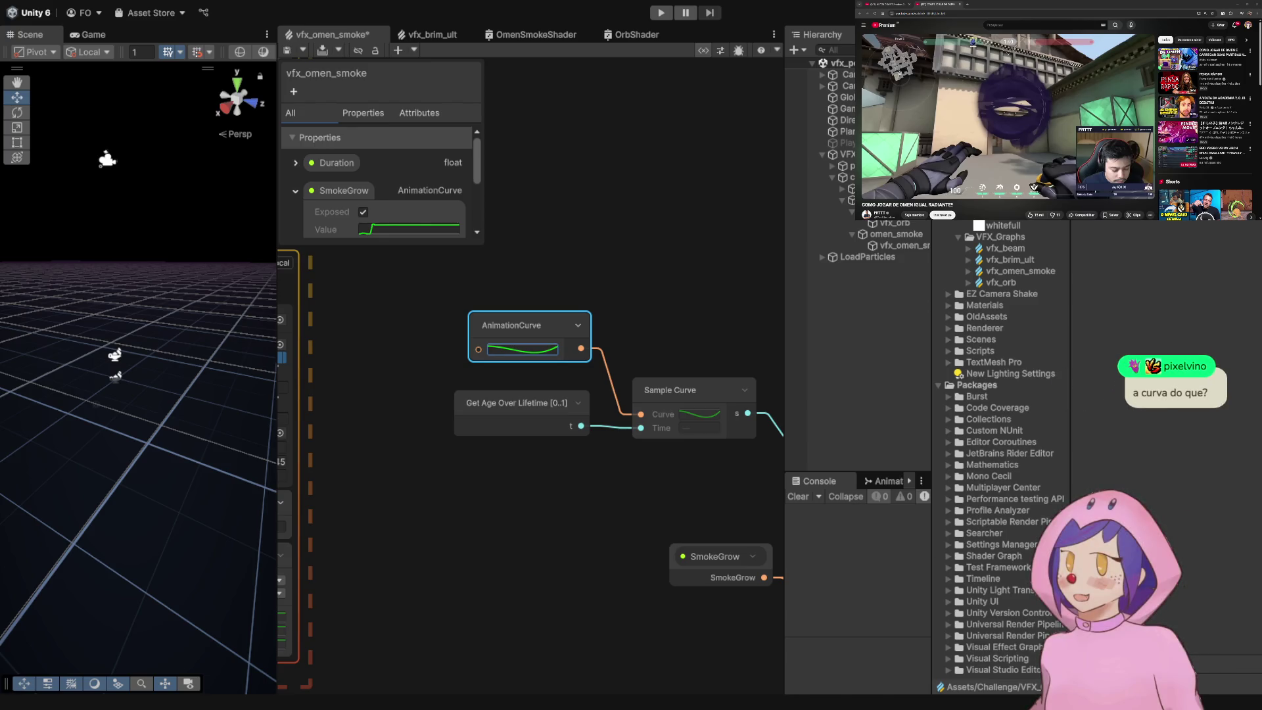
key(ctrl+z)
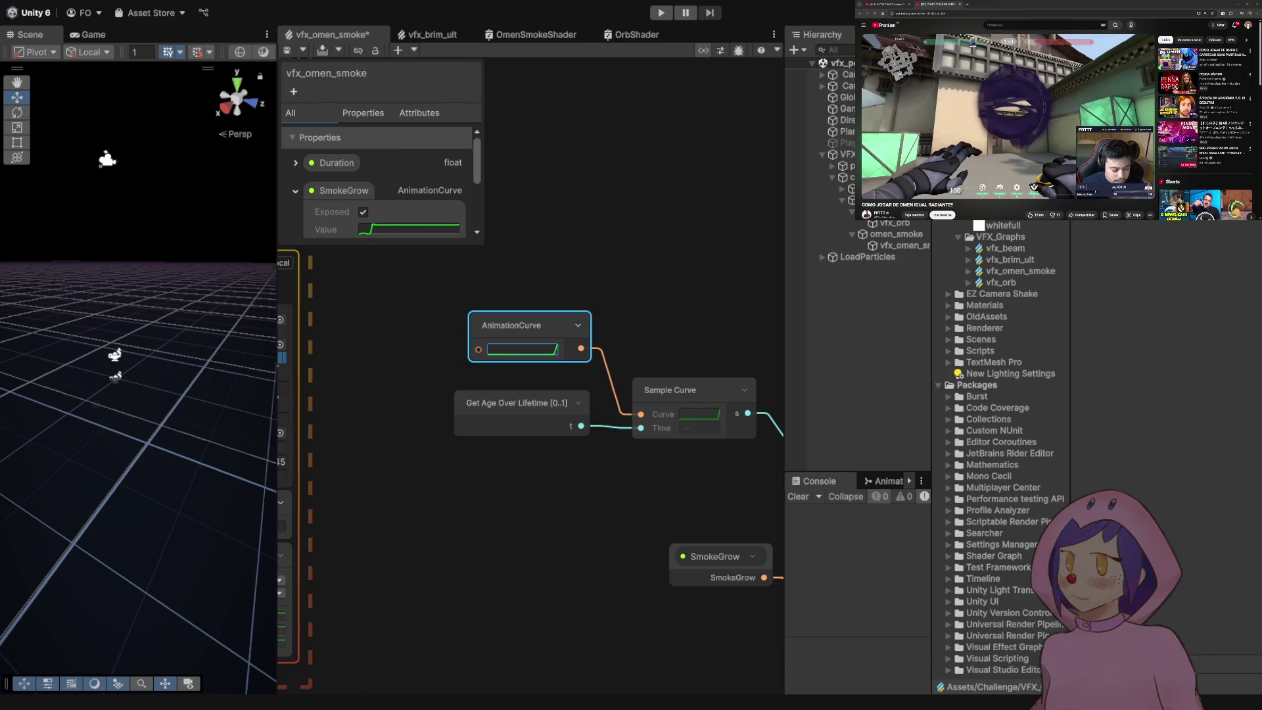
scroll(677, 319, down, 2)
key(ctrl+s)
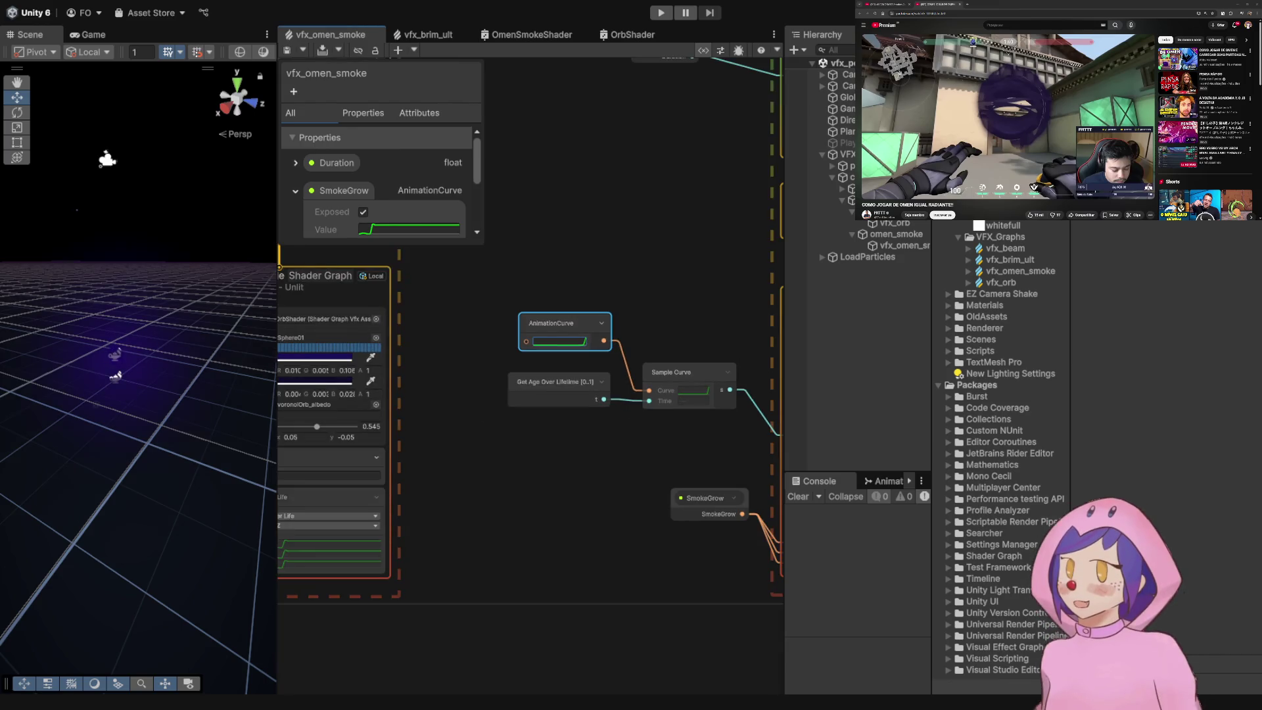
- Remove the Sample Curve link to the Clip input and save
drag(131, 328, 161, 338)
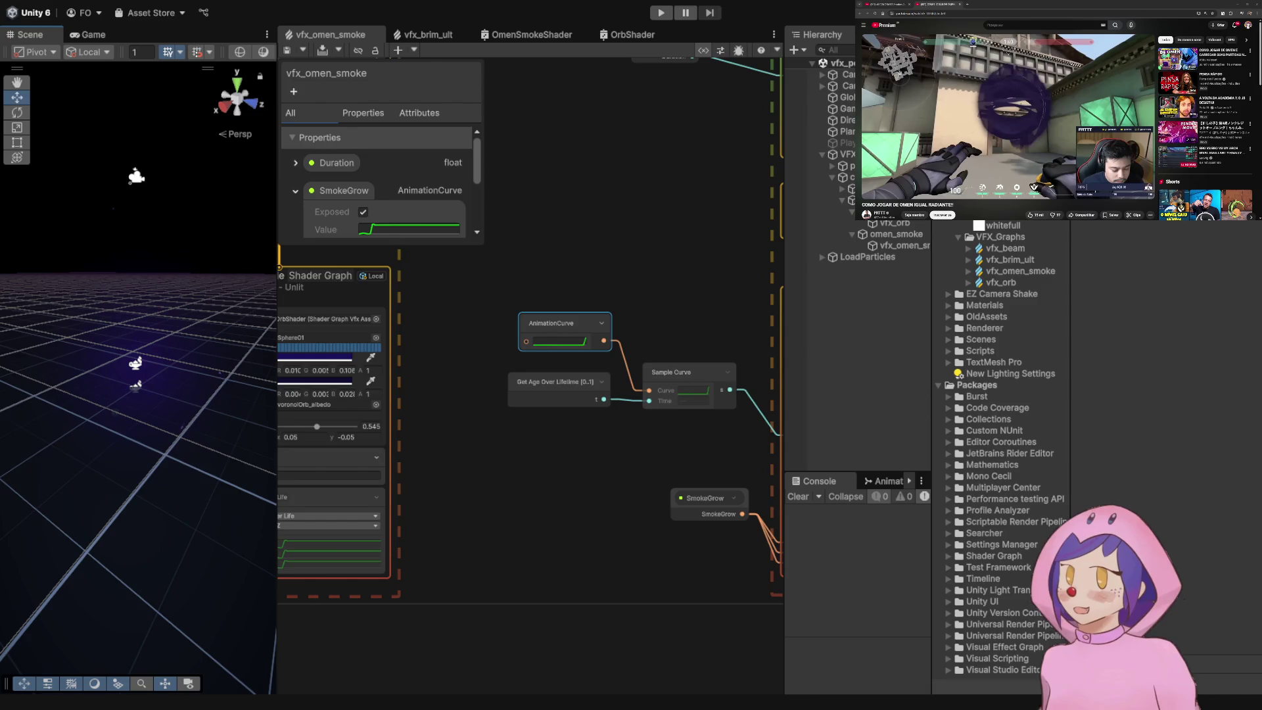
drag(592, 460, 401, 481)
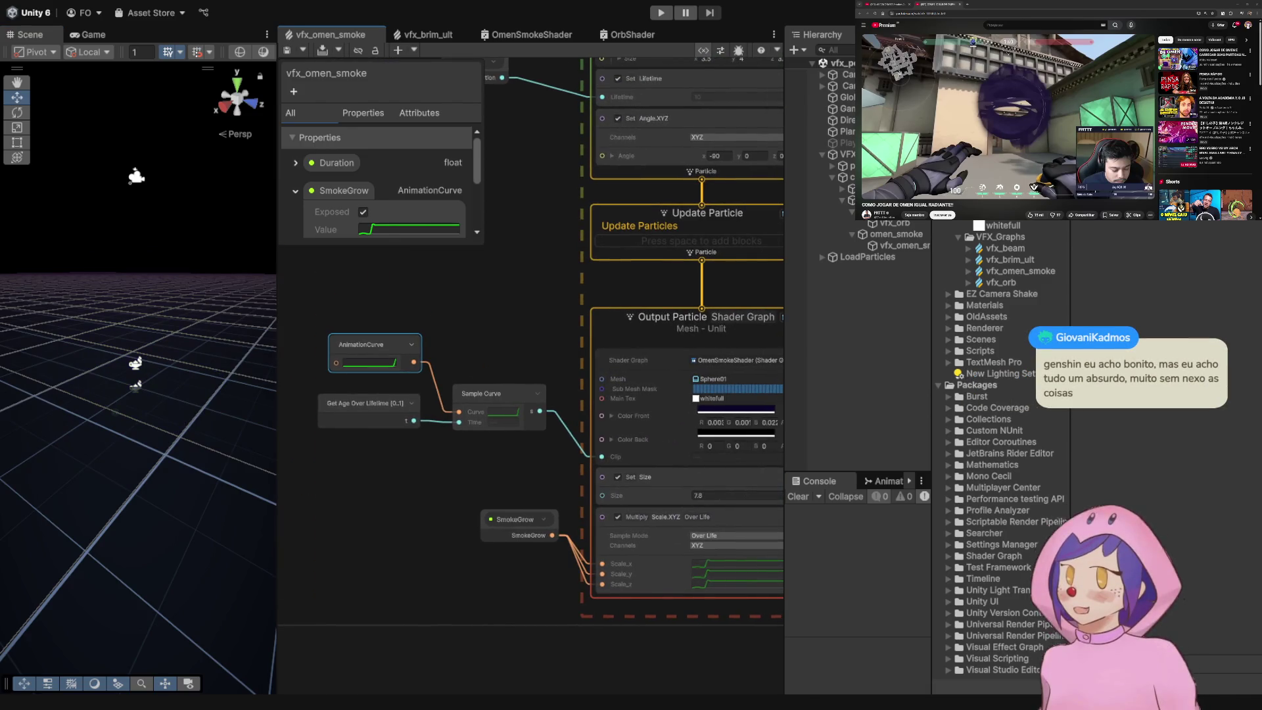
click(564, 424)
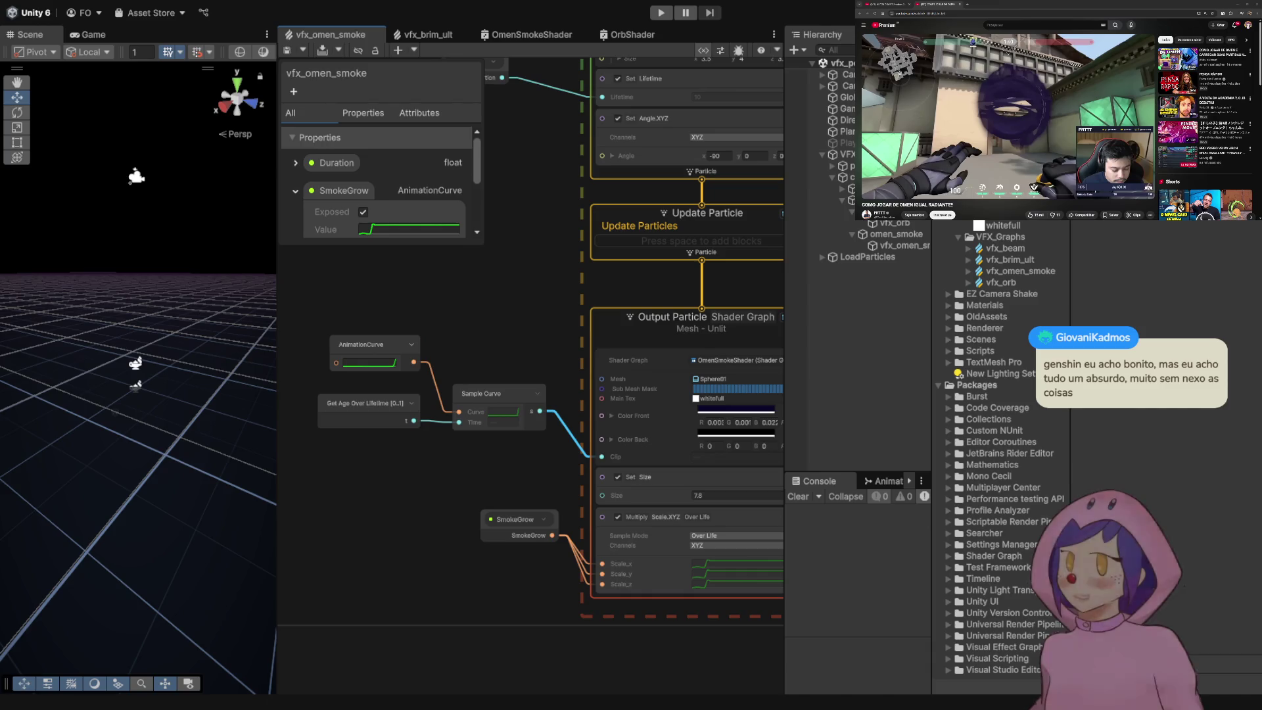
key(Delete)
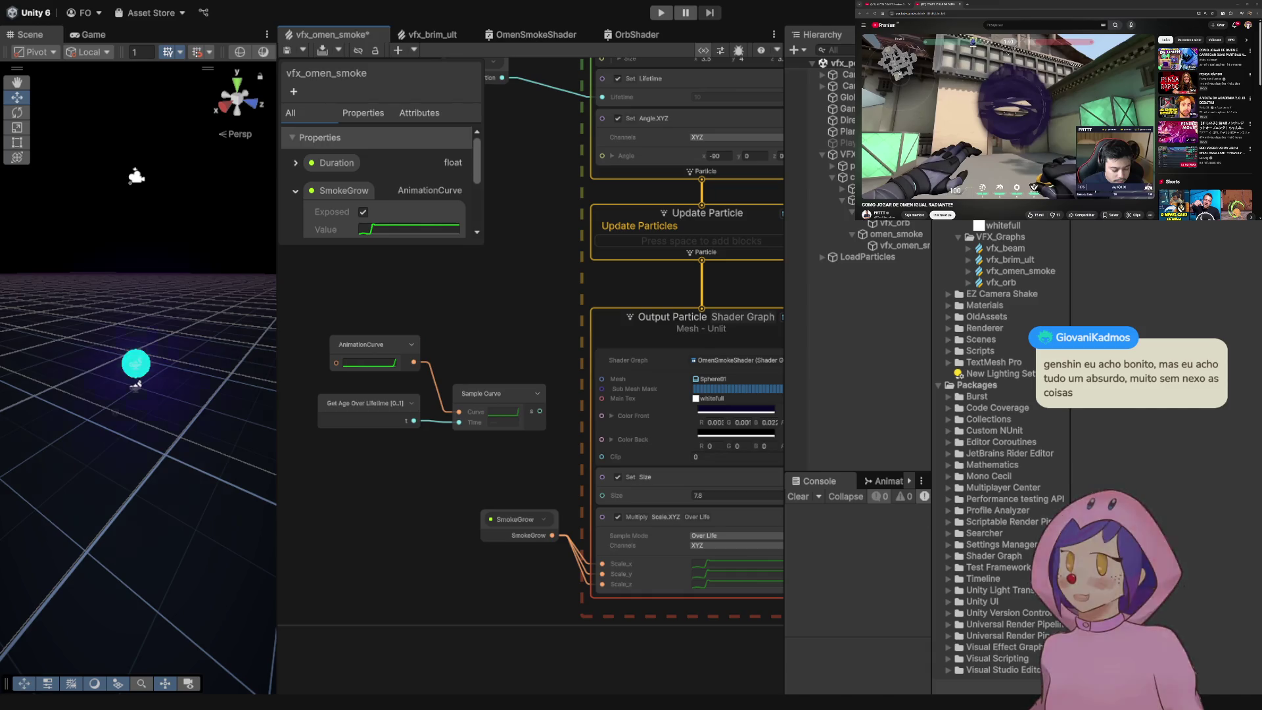
key(ctrl+s)
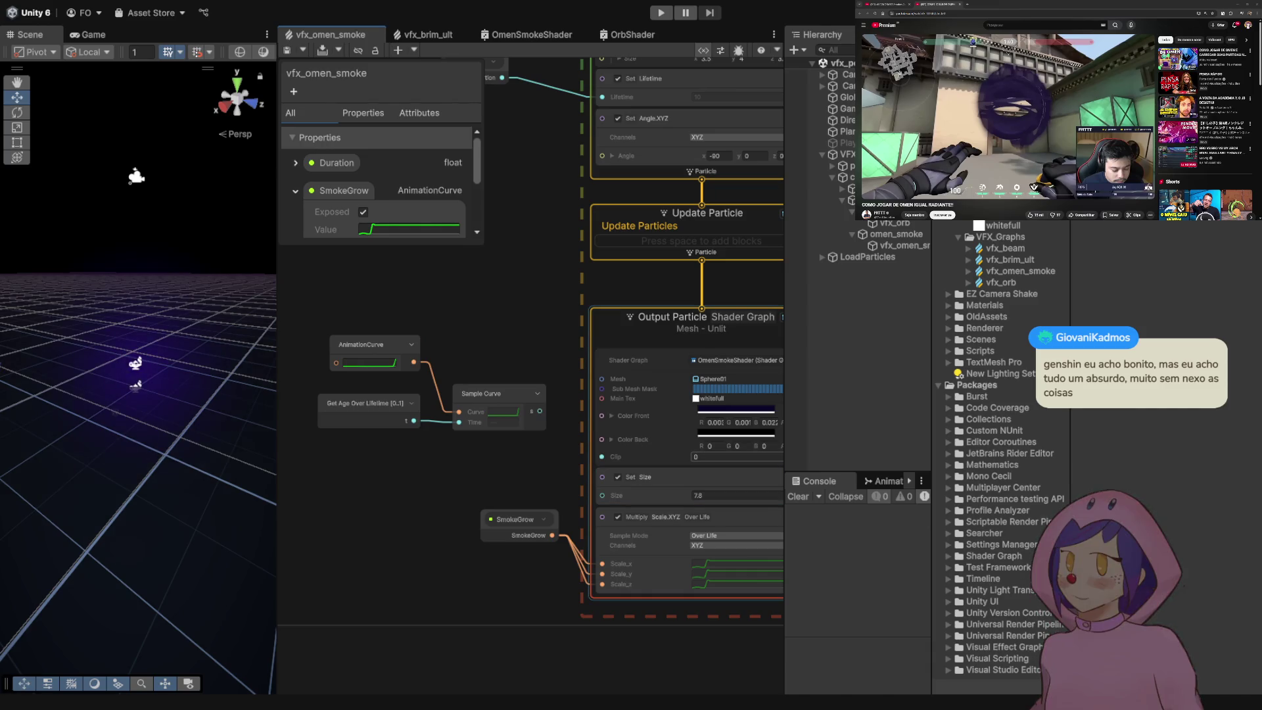
- Try a Clip value of 2.34, then undo it back to 0
click(736, 456)
text(0.81)
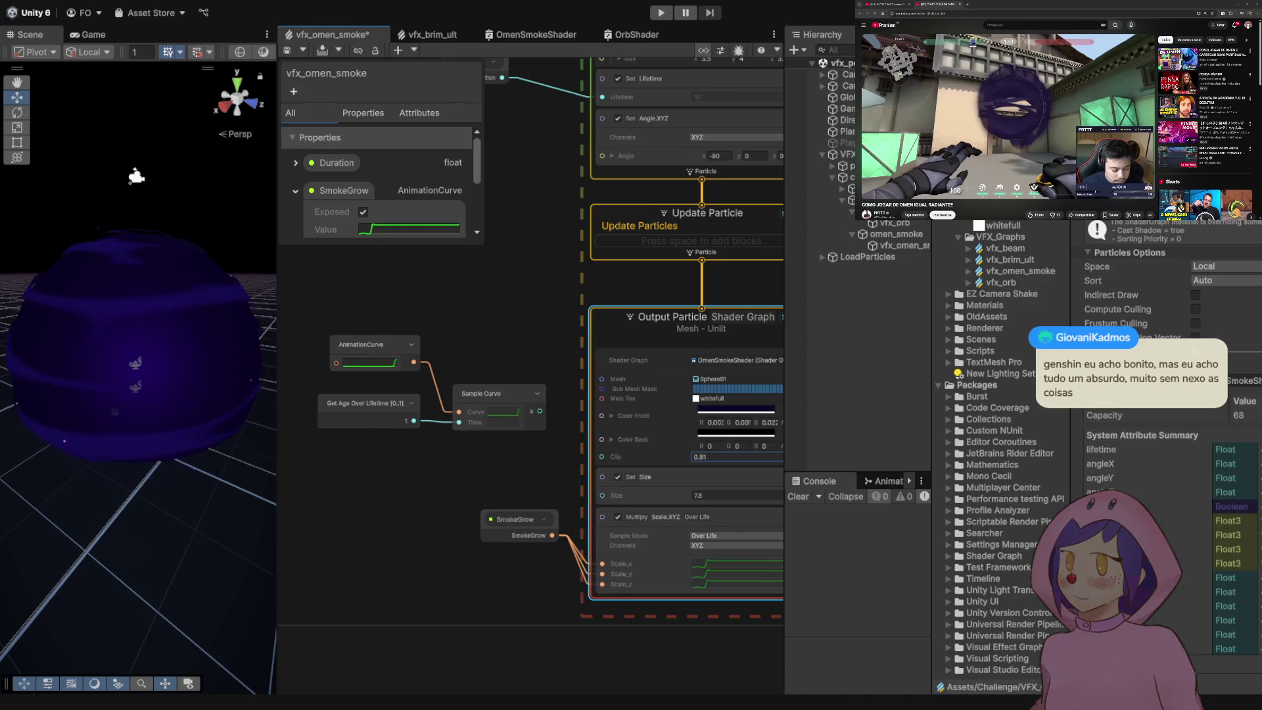
text(2.34)
key(Return)
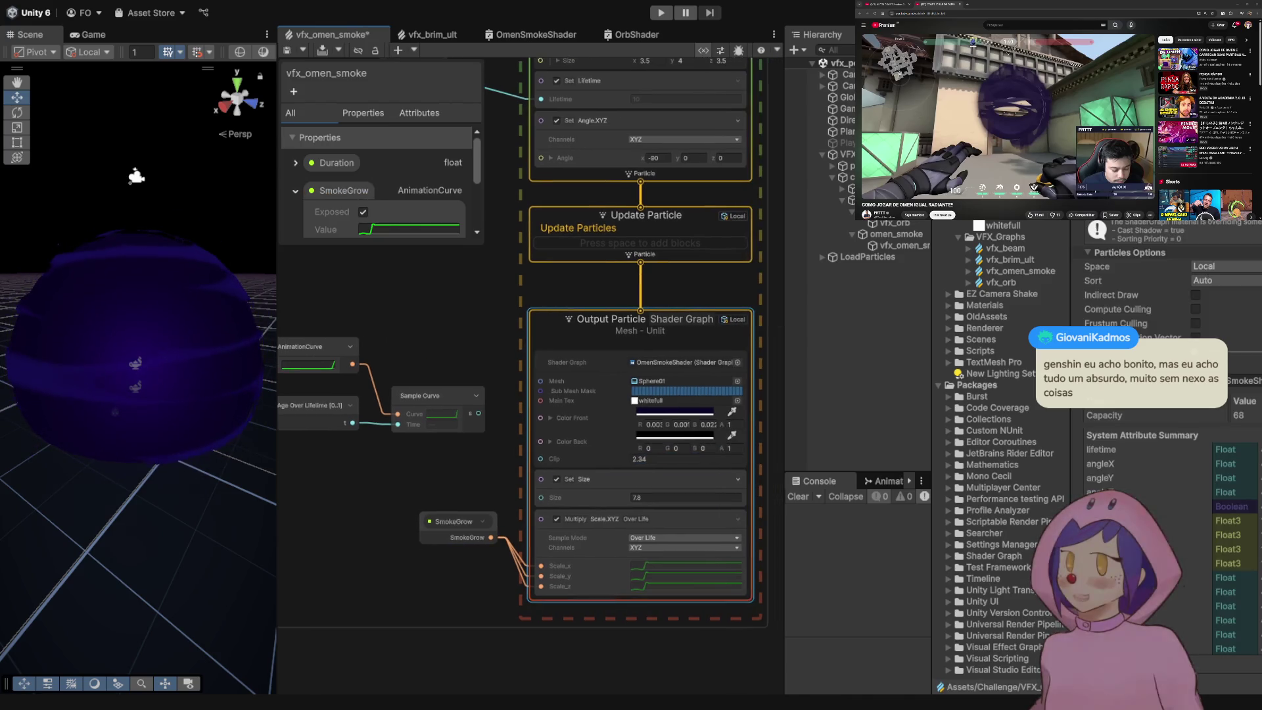
key(ctrl+z)
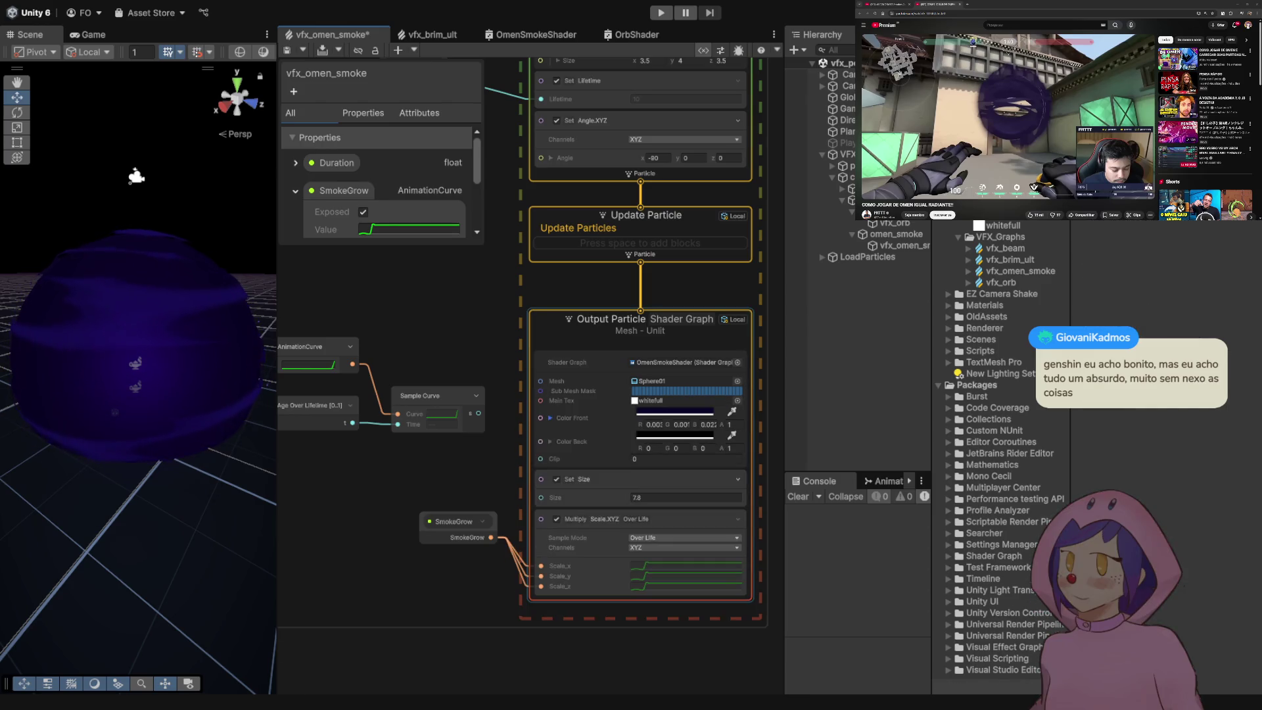
click(536, 35)
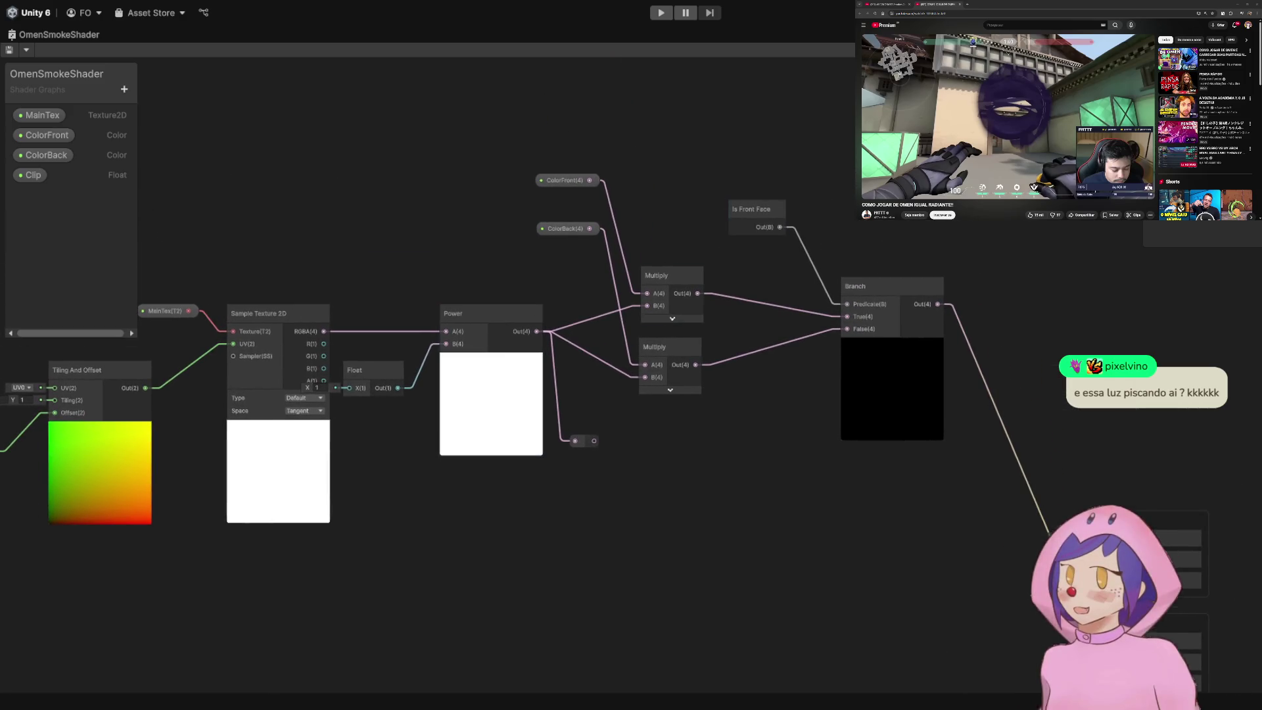
- Adjust the reroute into the Fragment block and select the Float feeding Power's exponent
scroll(155, 408, up, 5)
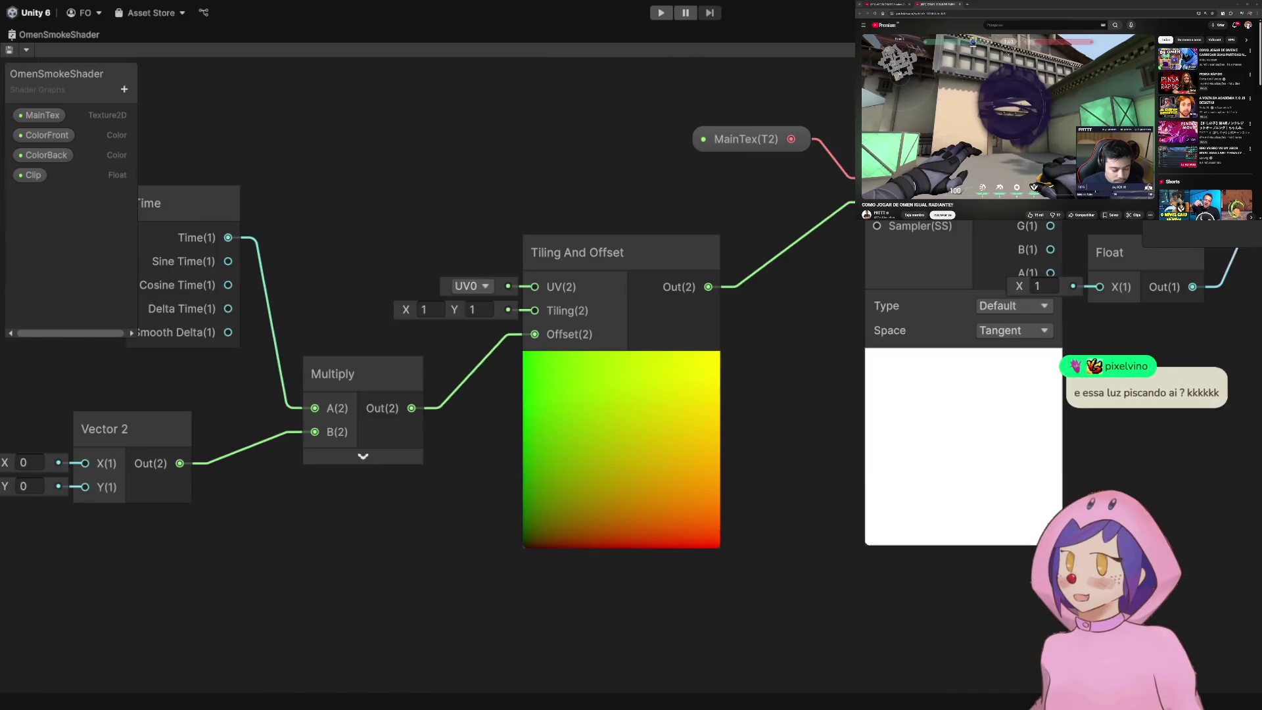
scroll(352, 527, down, 2)
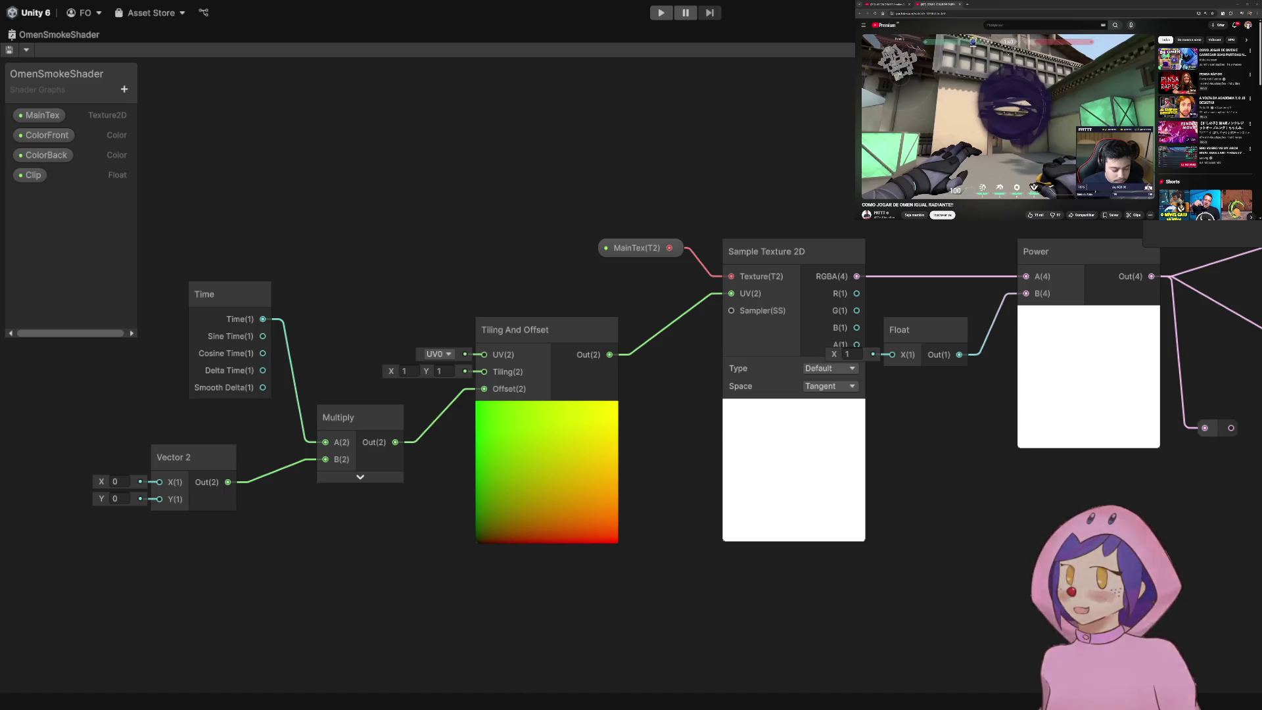
click(197, 466)
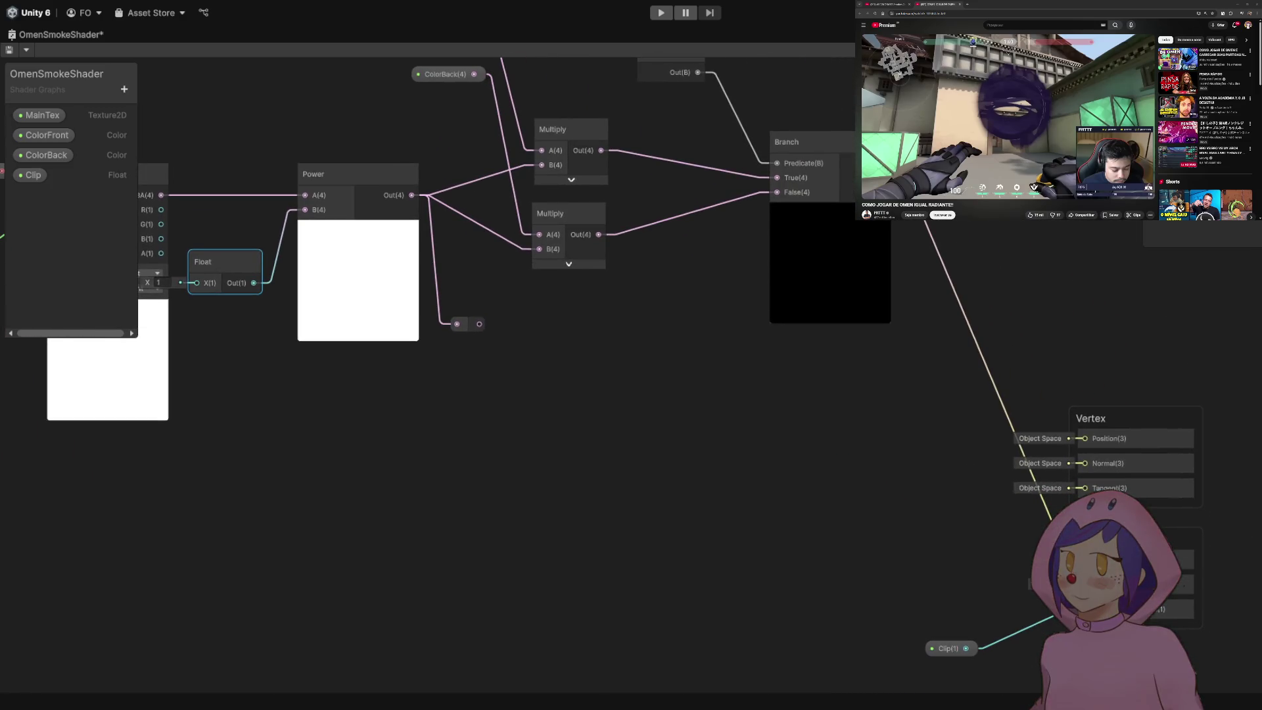
drag(468, 324, 1084, 585)
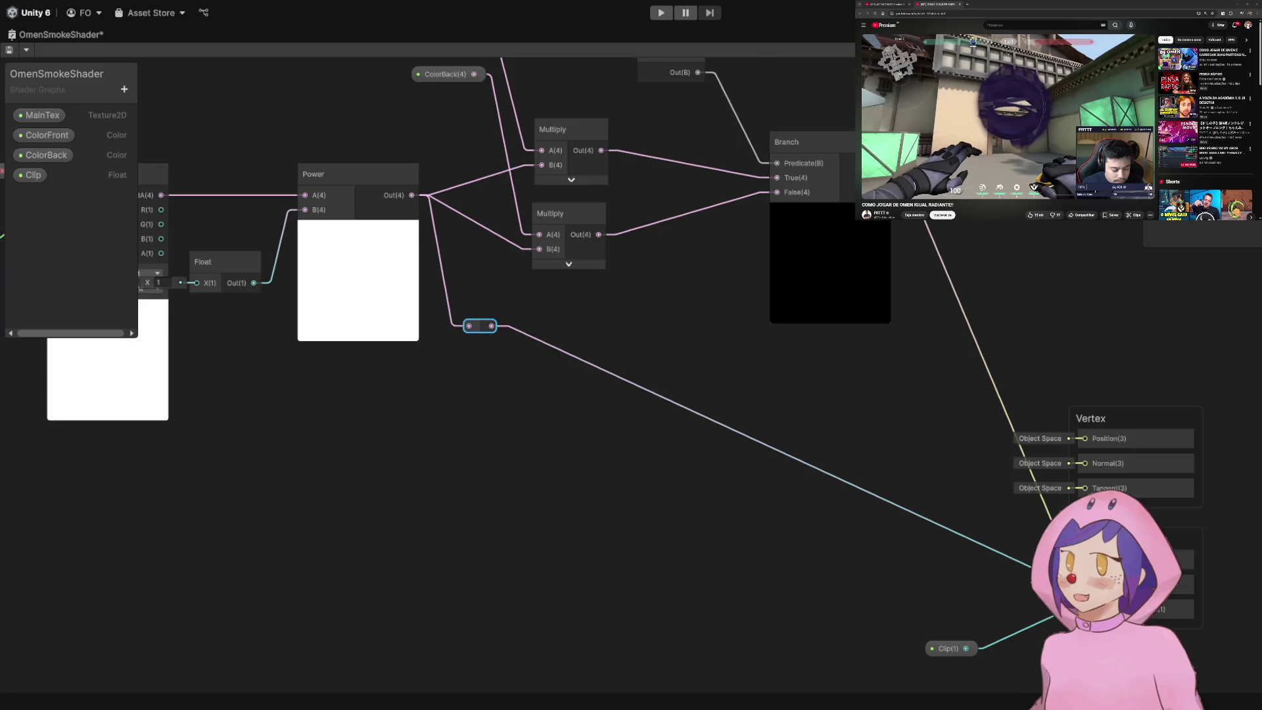
scroll(20, 315, up, 2)
drag(263, 395, 525, 445)
click(520, 303)
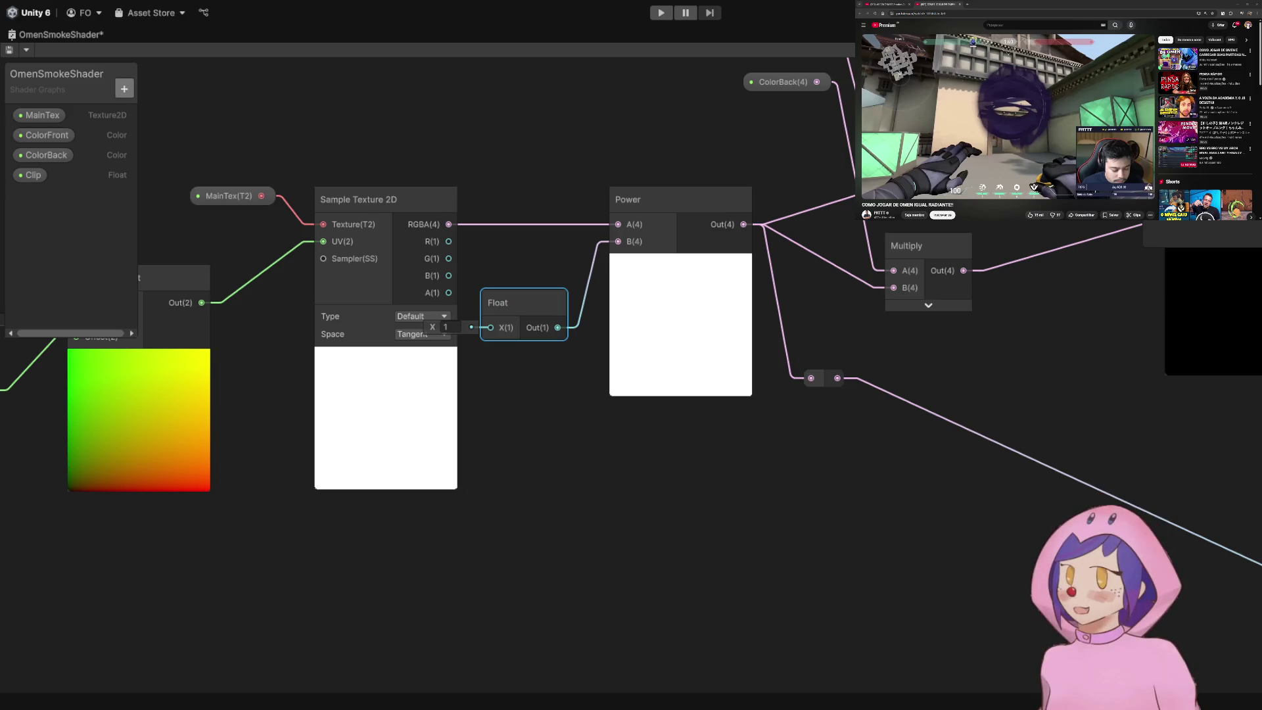
- Replace the Float node with a new Power float property wired into Power's B input
click(131, 105)
text(Powe)
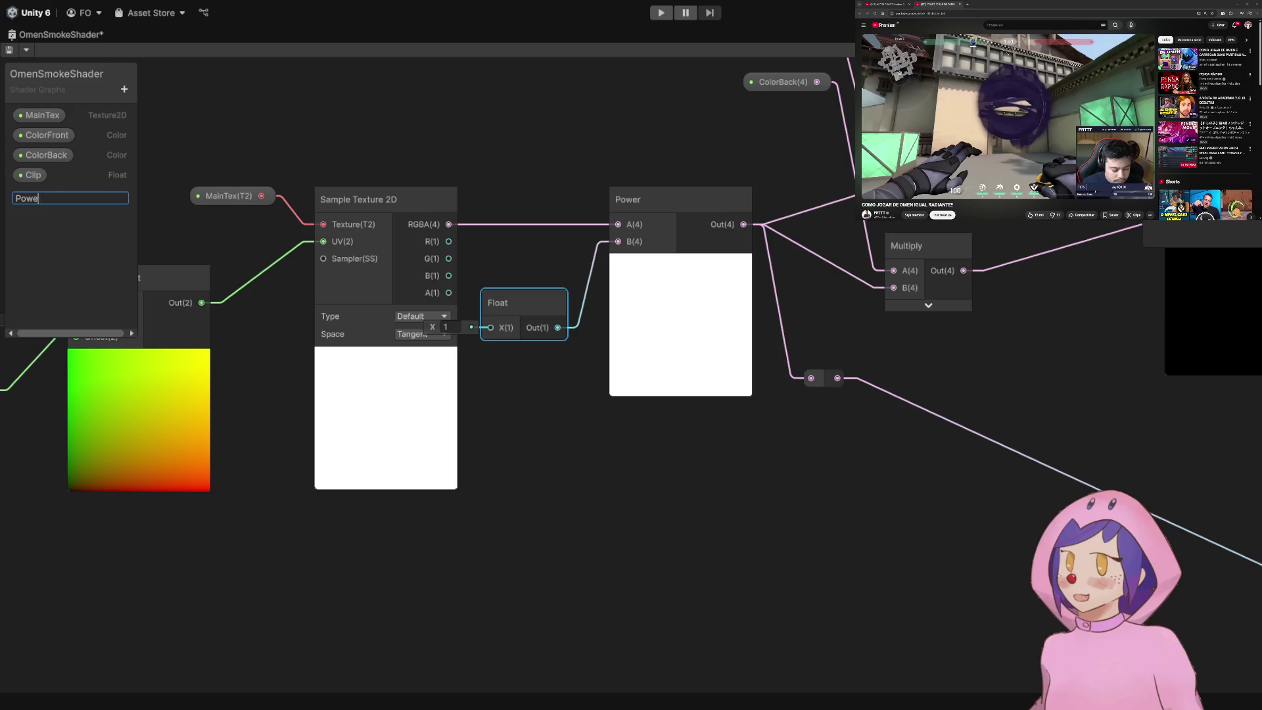
text(r)
key(Return)
mouse_move(36, 194)
mouse_down()
mouse_move(526, 412)
mouse_move(617, 241)
mouse_up()
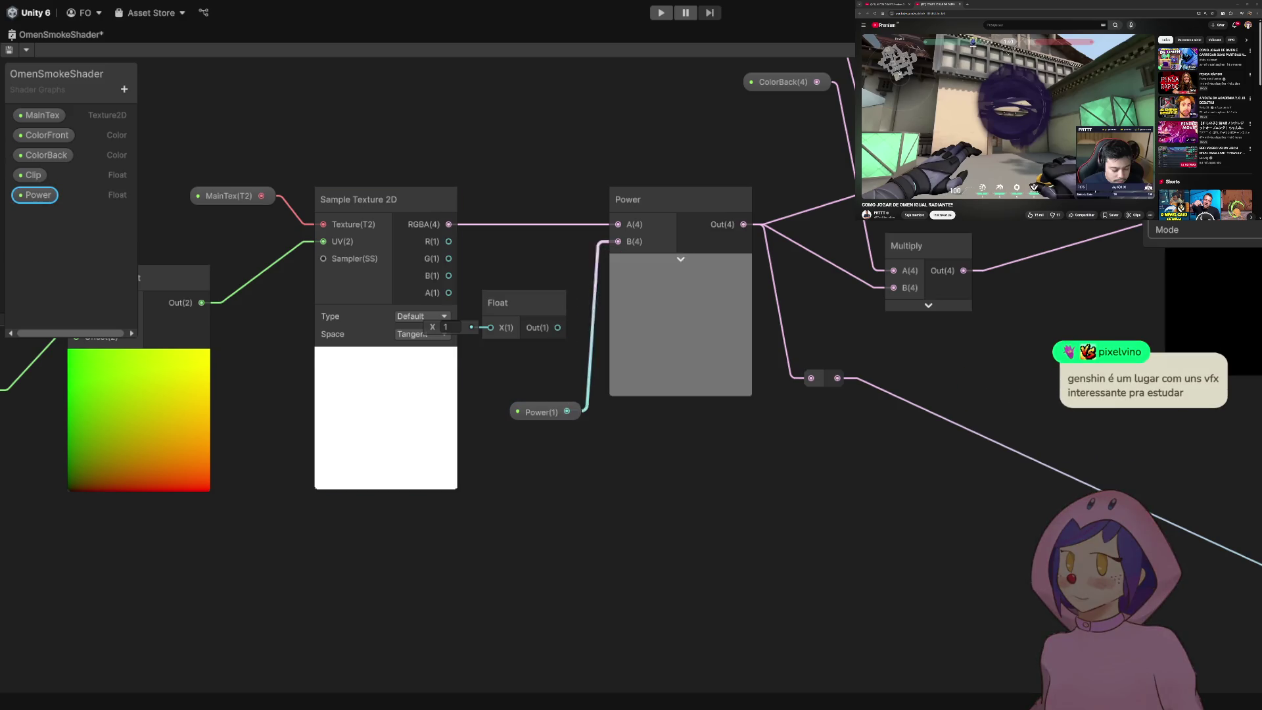
drag(541, 412, 517, 400)
click(507, 302)
key(Delete)
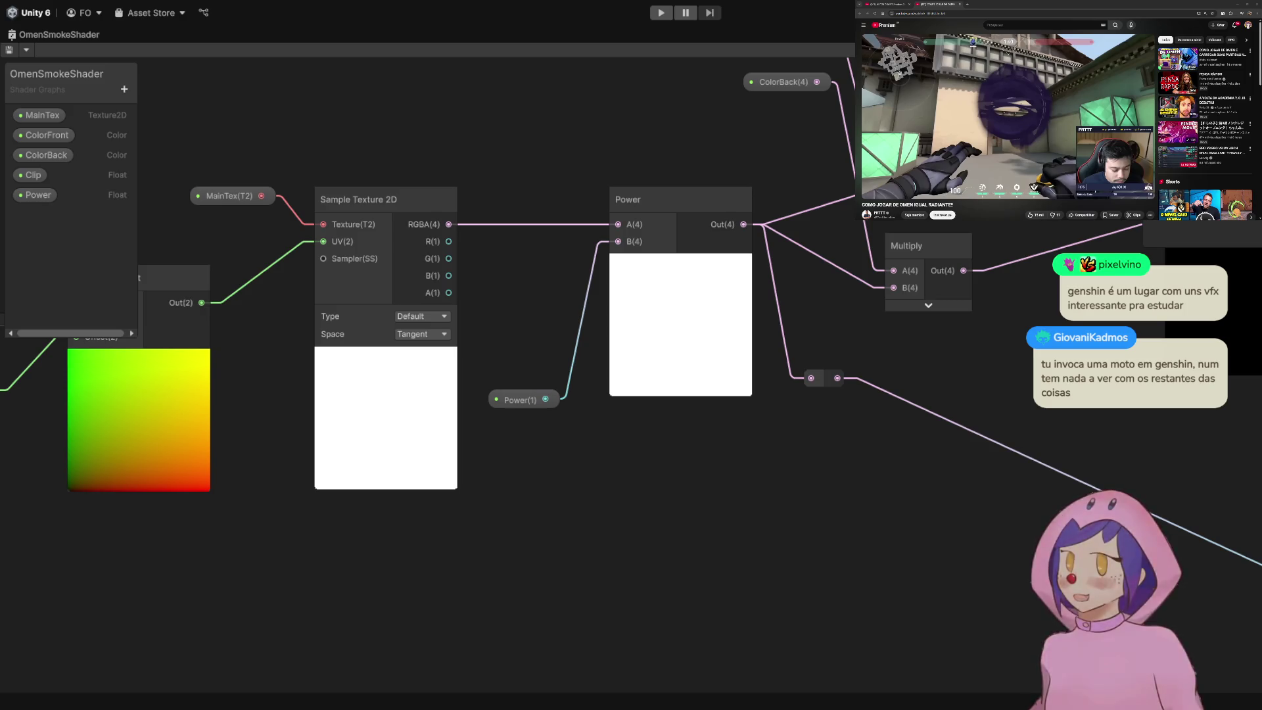
key(shift+space)
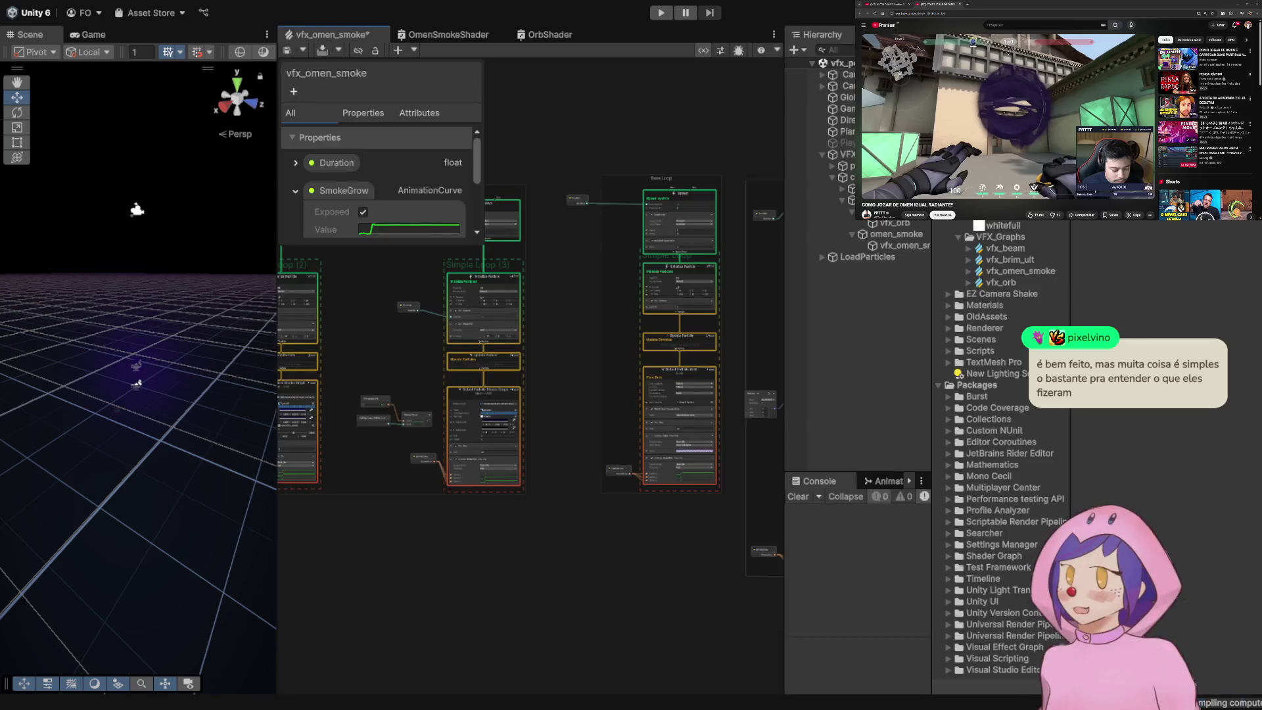
- Check the Sample Curve and AnimationCurve nodes and new Power input, then save vfx_omen_smoke
scroll(398, 423, up, 5)
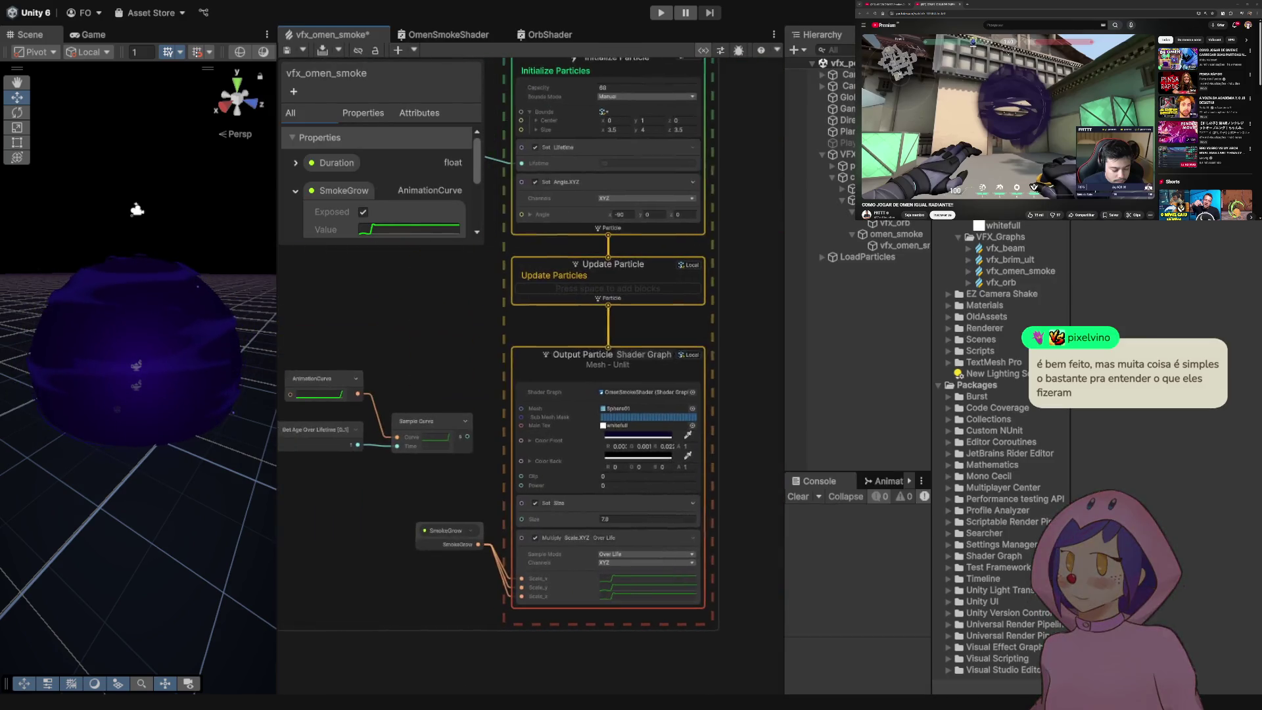
scroll(500, 316, down, 2)
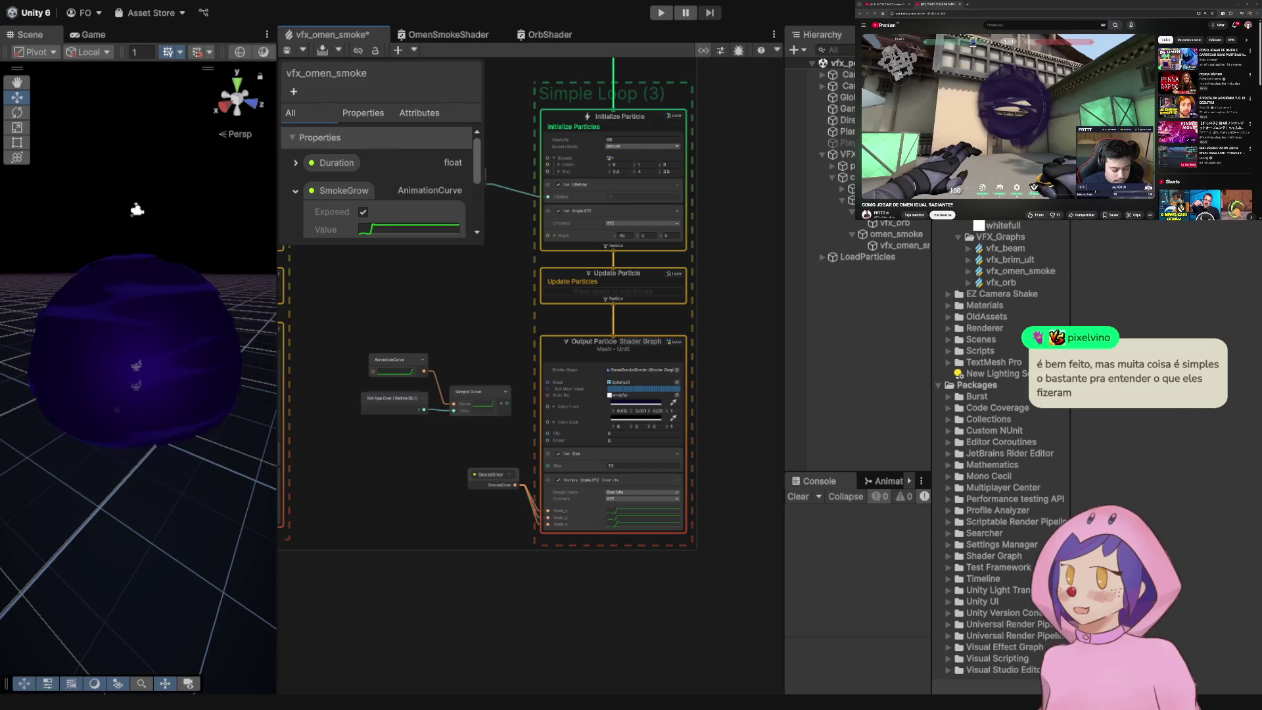
scroll(500, 315, up, 2)
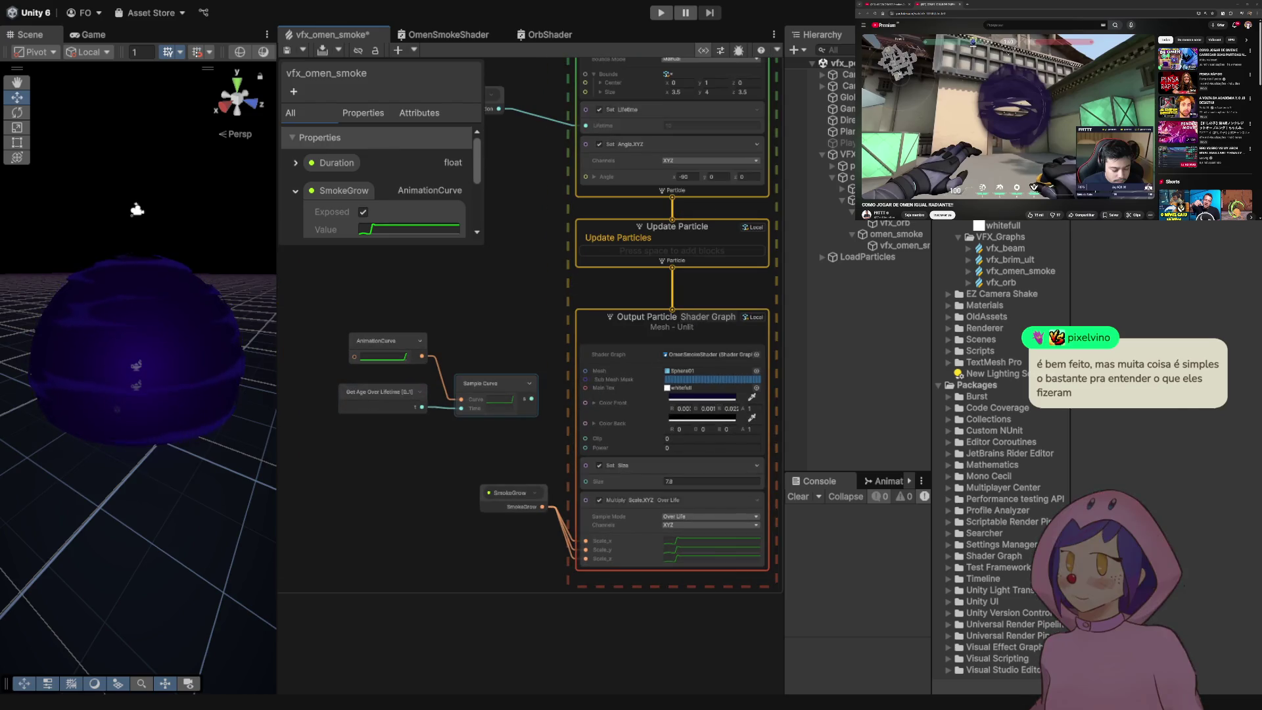
click(487, 383)
click(378, 340)
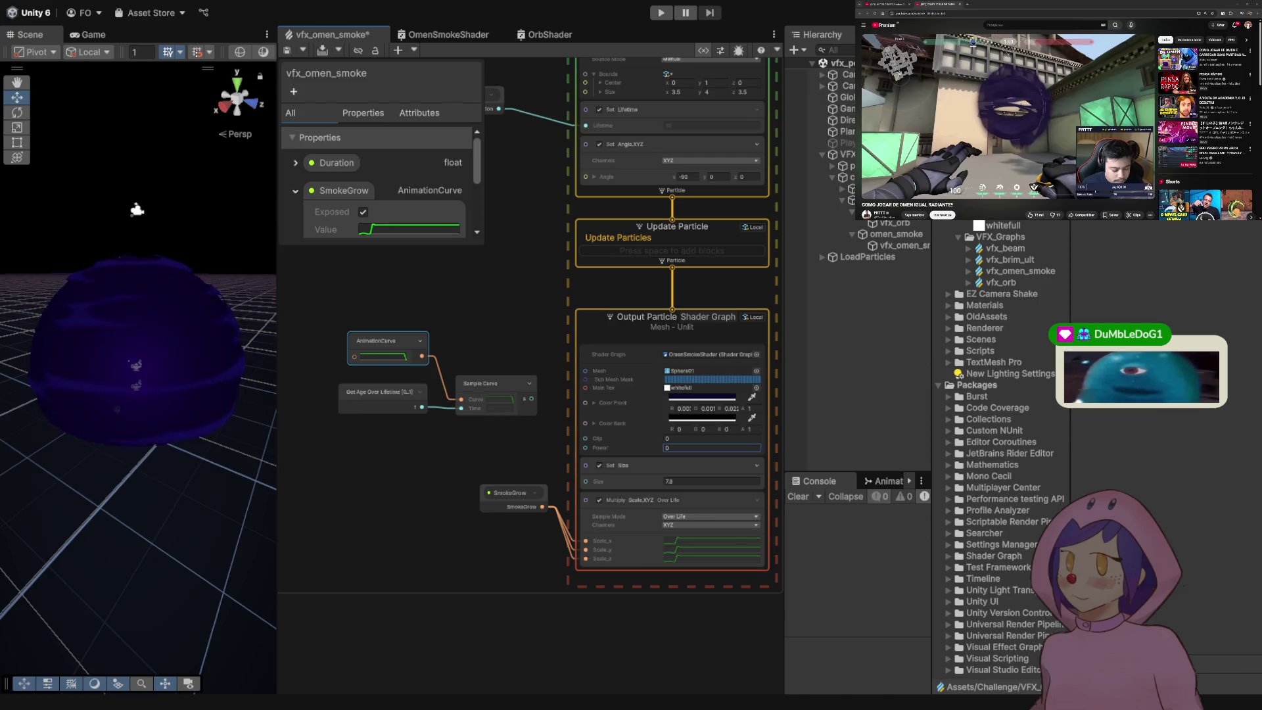
key(ctrl+s)
- Open the vfx_orb VFX graph and zoom around its Simple Loop systems
double_click(1001, 282)
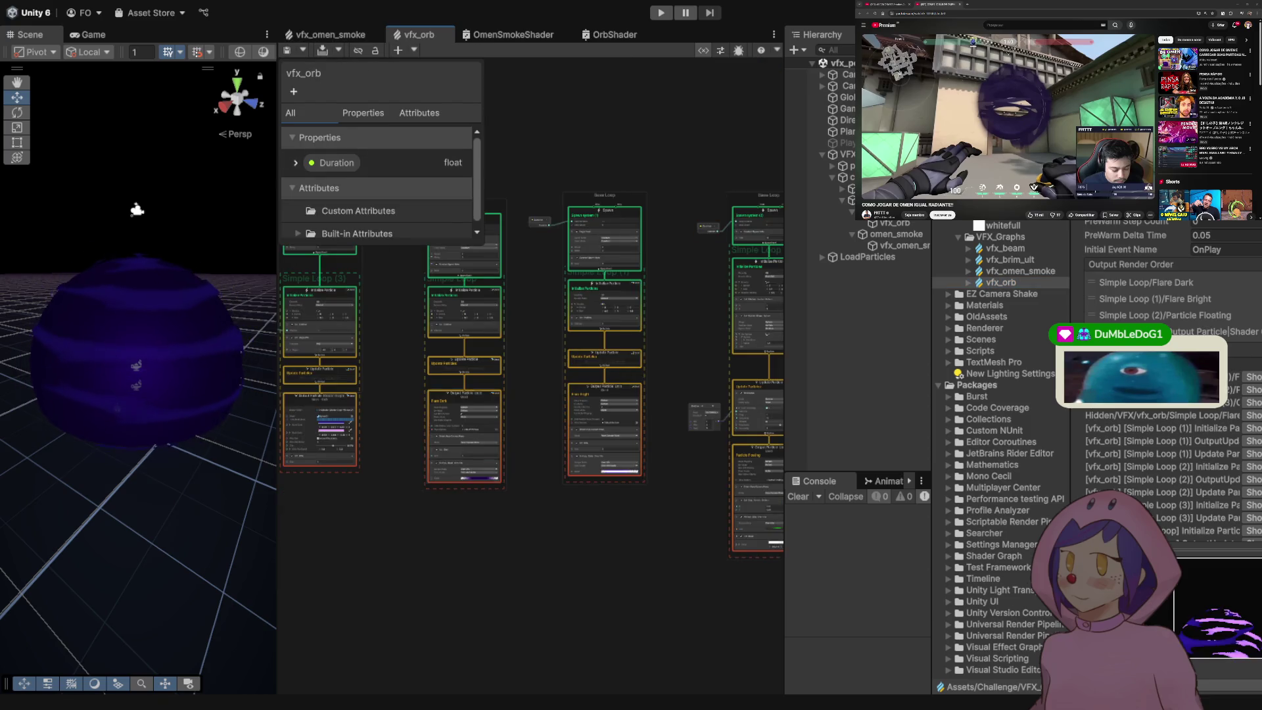
scroll(408, 467, up, 5)
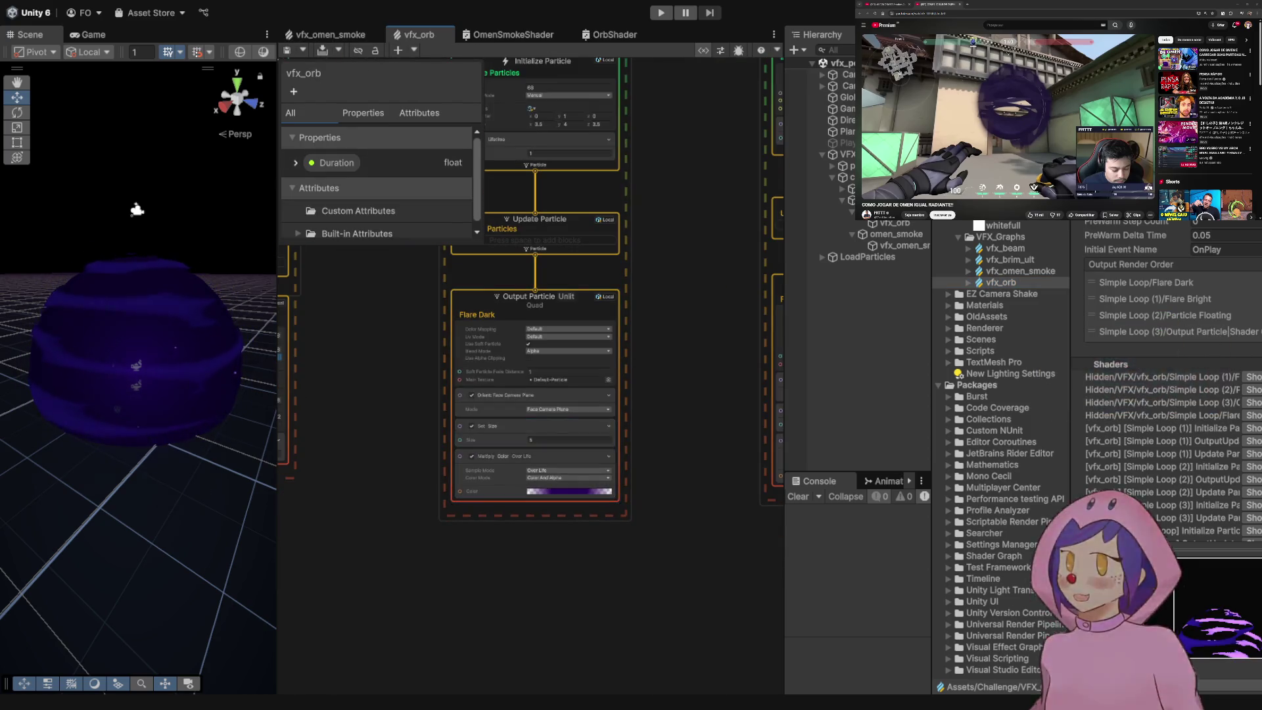
scroll(480, 329, down, 3)
scroll(480, 329, up, 3)
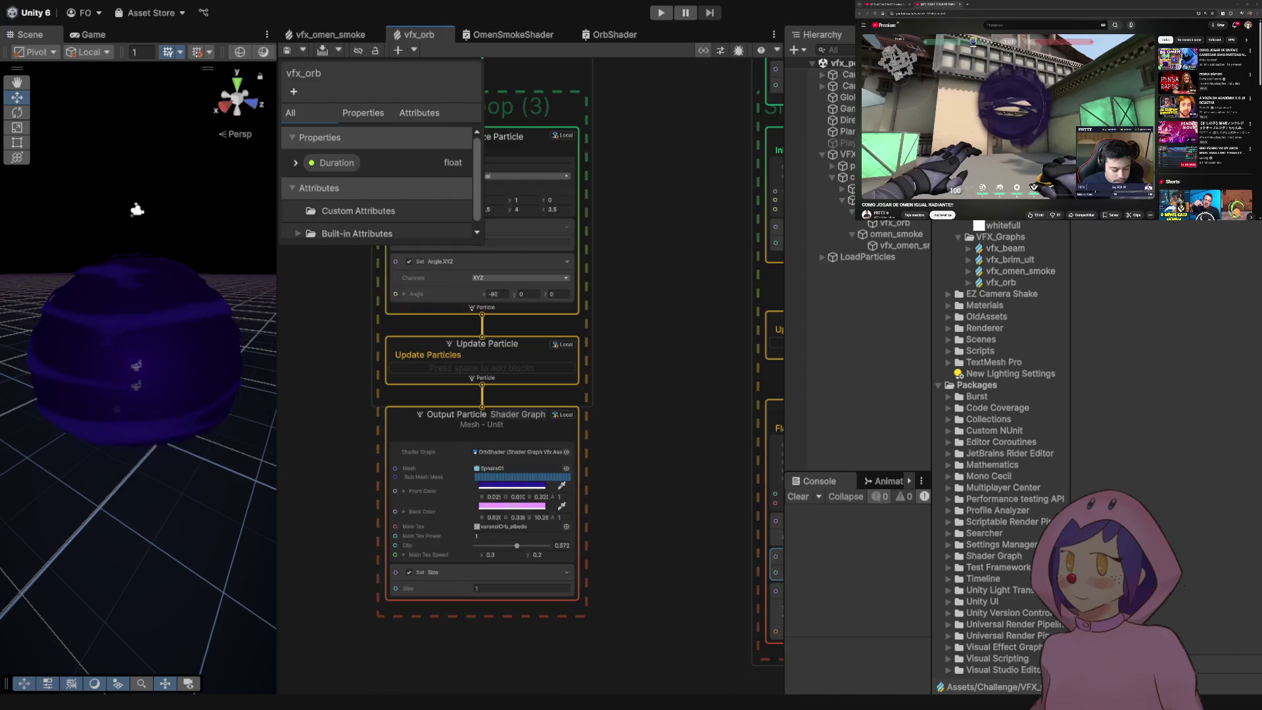
scroll(471, 543, up, 5)
scroll(472, 543, down, 3)
scroll(472, 544, up, 1)
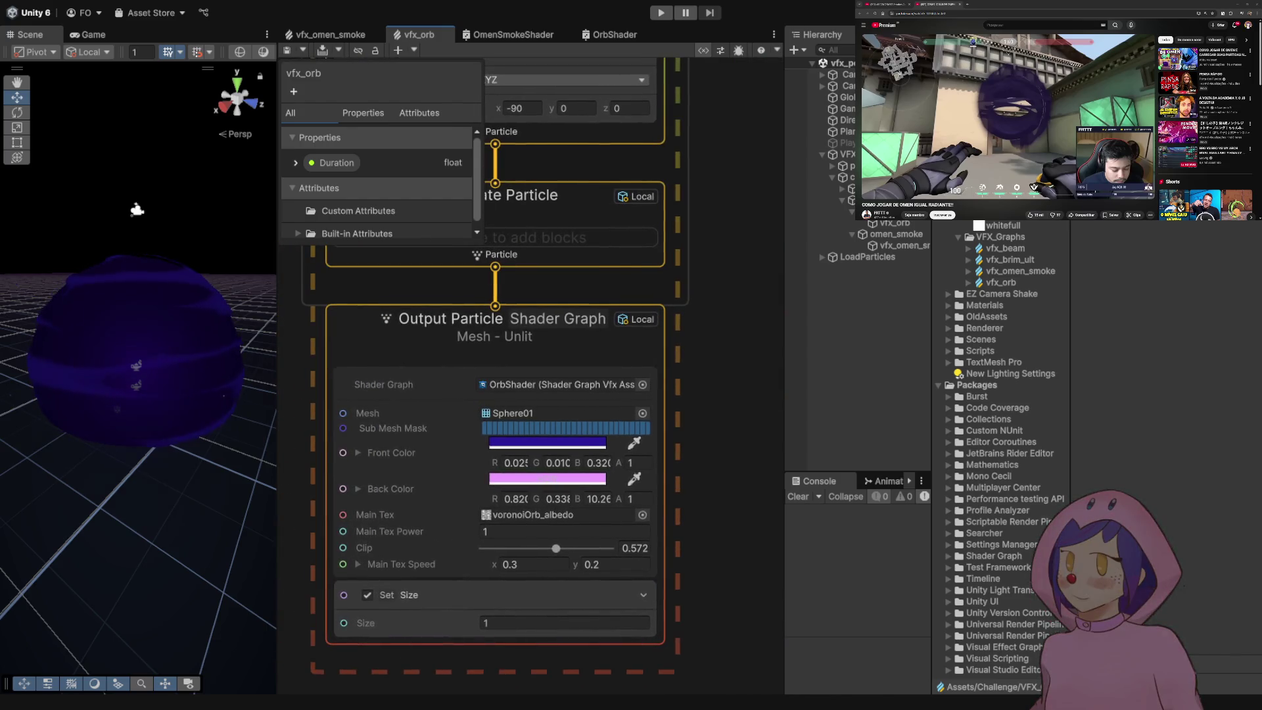
- Inspect the orb output's Clip value without changing it, then return to OmenSmokeShader
click(635, 548)
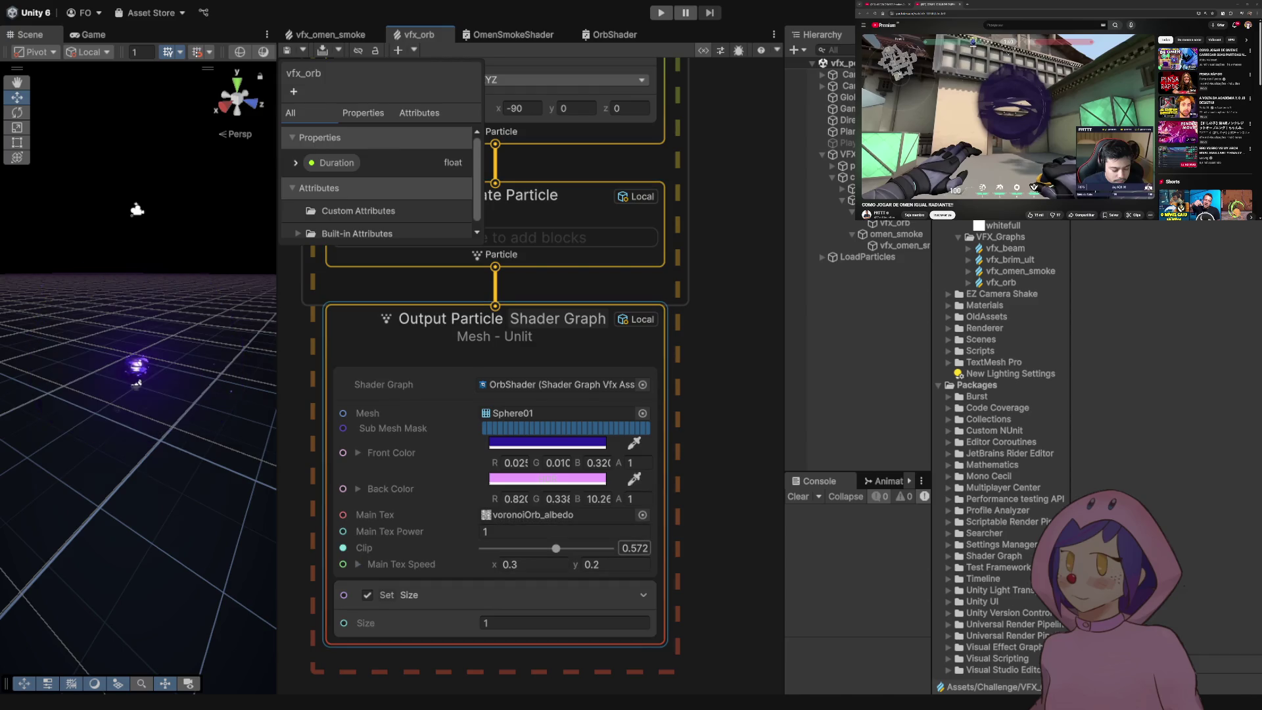
key(Escape)
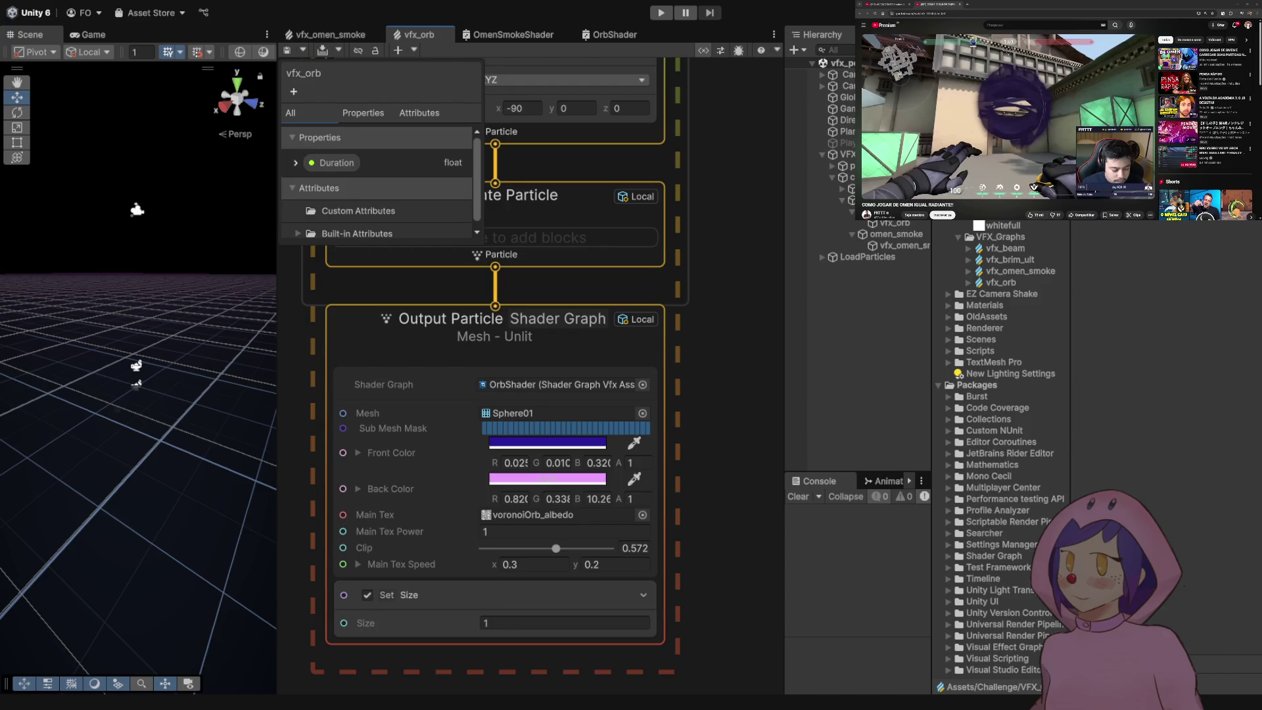
click(509, 34)
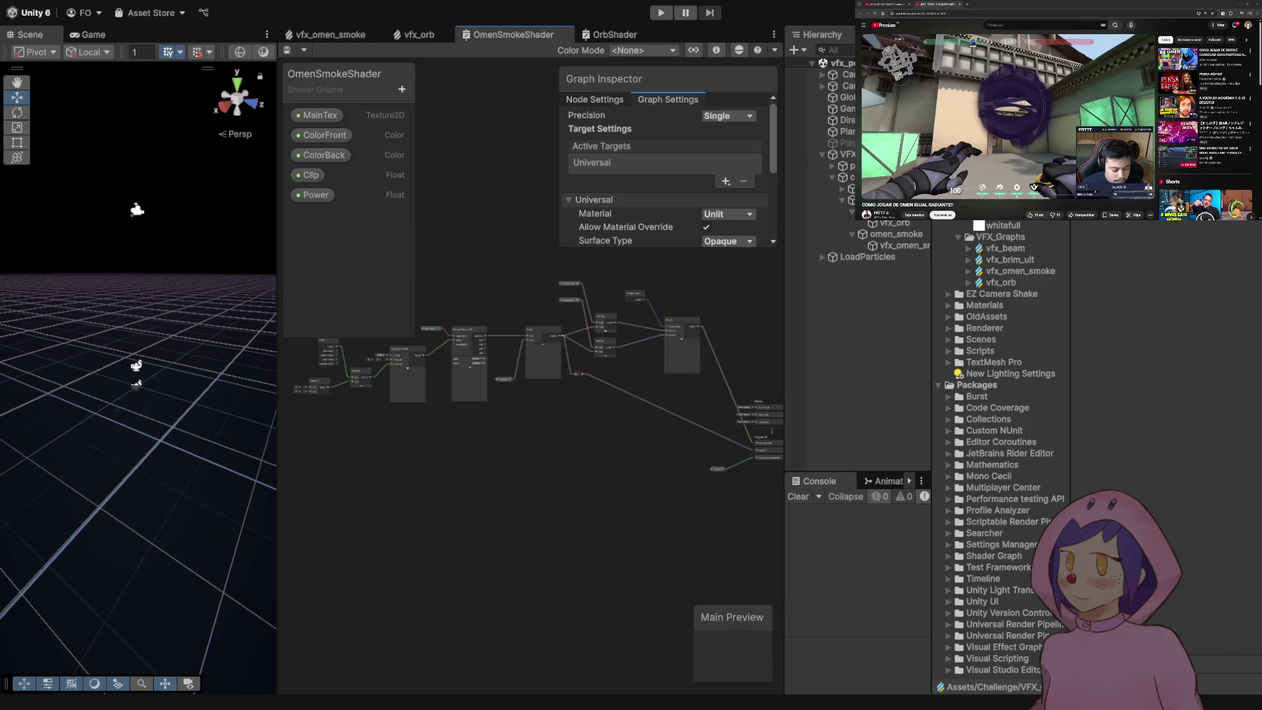
- Make OmenSmokeShader's Clip property a 0–1 slider and save the shader
scroll(495, 376, up, 5)
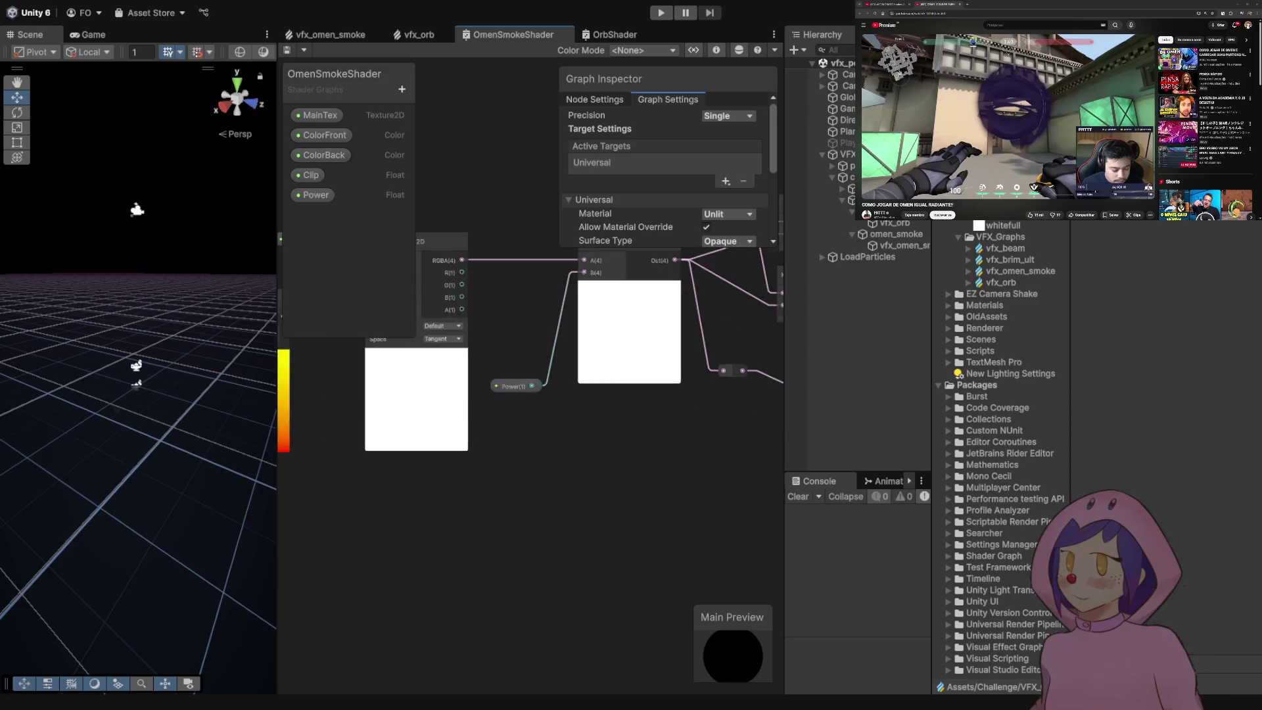
click(310, 174)
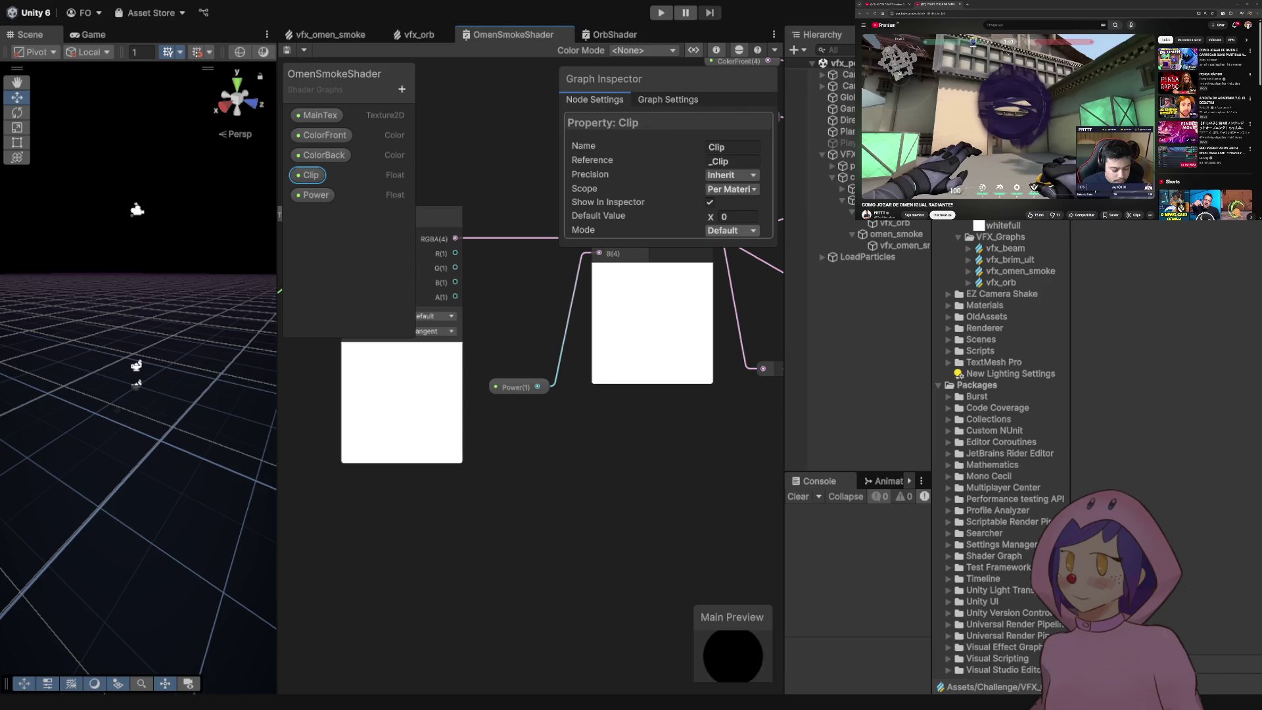
click(730, 243)
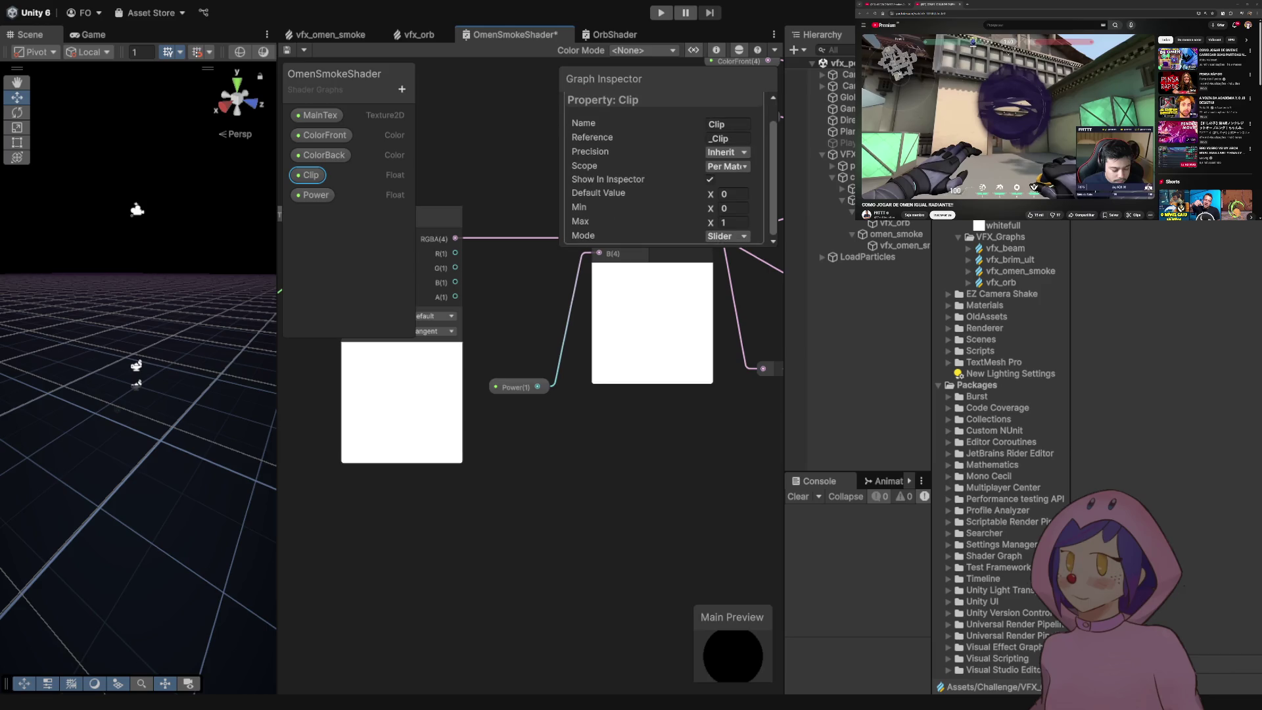
key(ctrl+s)
- In vfx_omen_smoke, connect Sample Curve's output to the smoke output's Clip
click(331, 35)
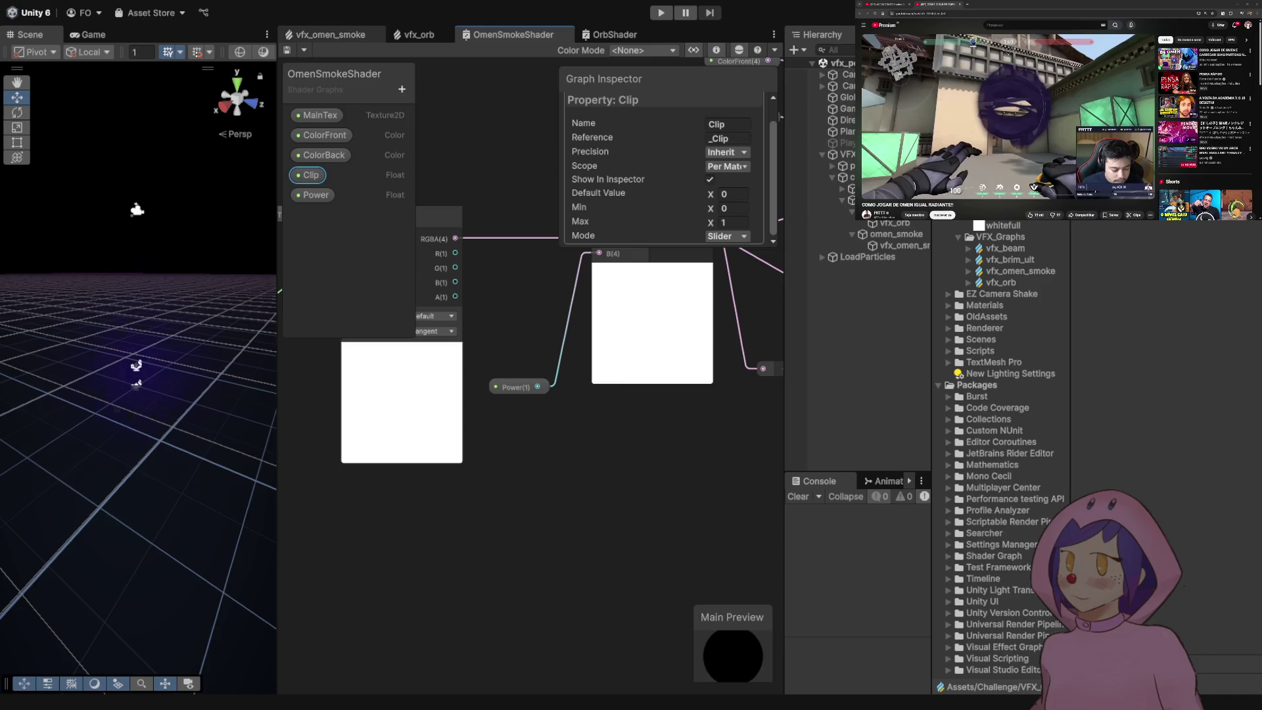
drag(532, 399, 585, 439)
scroll(495, 446, up, 1)
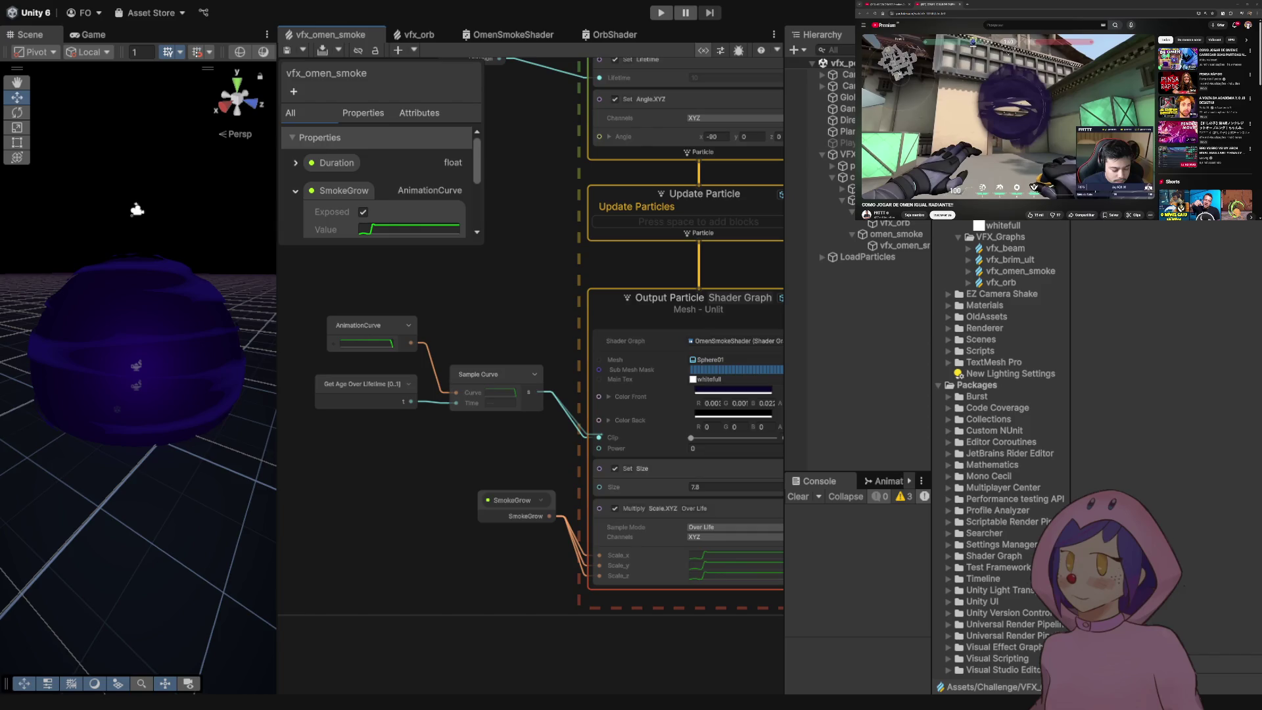
- Set the smoke output's Power to 1, remove the Sample Curve link to Clip, and save
click(724, 447)
text(1)
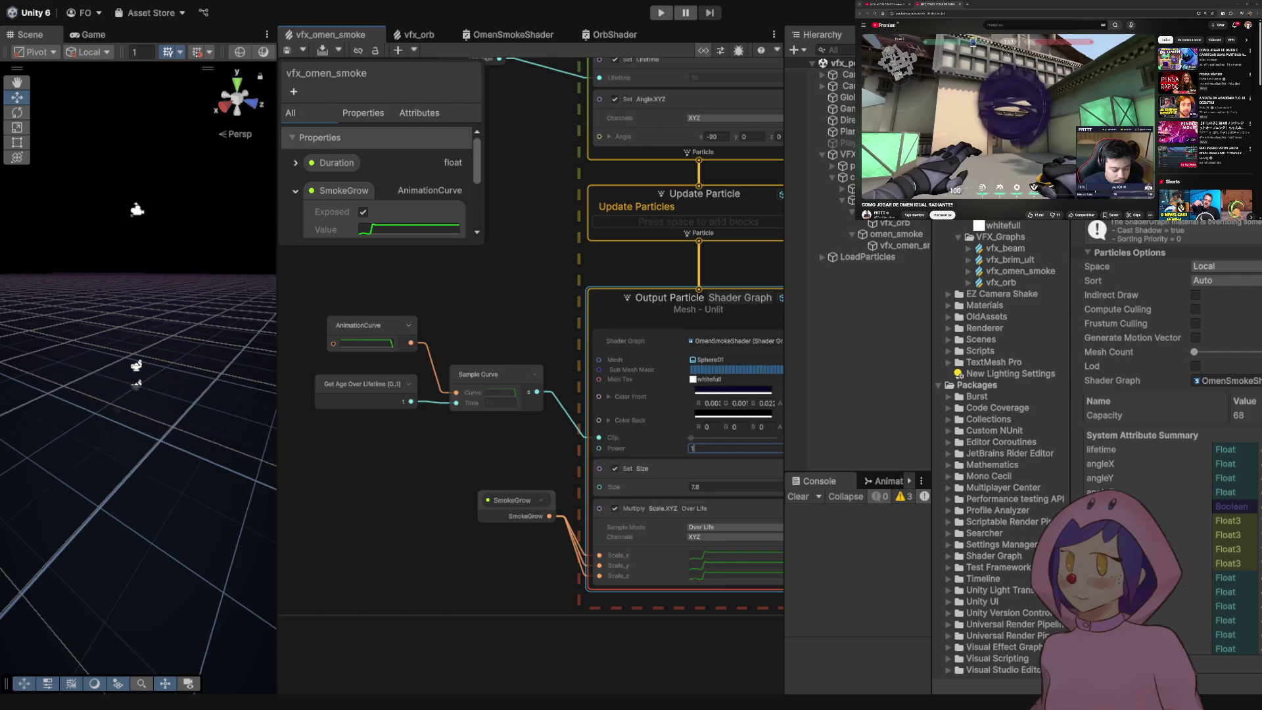
click(562, 409)
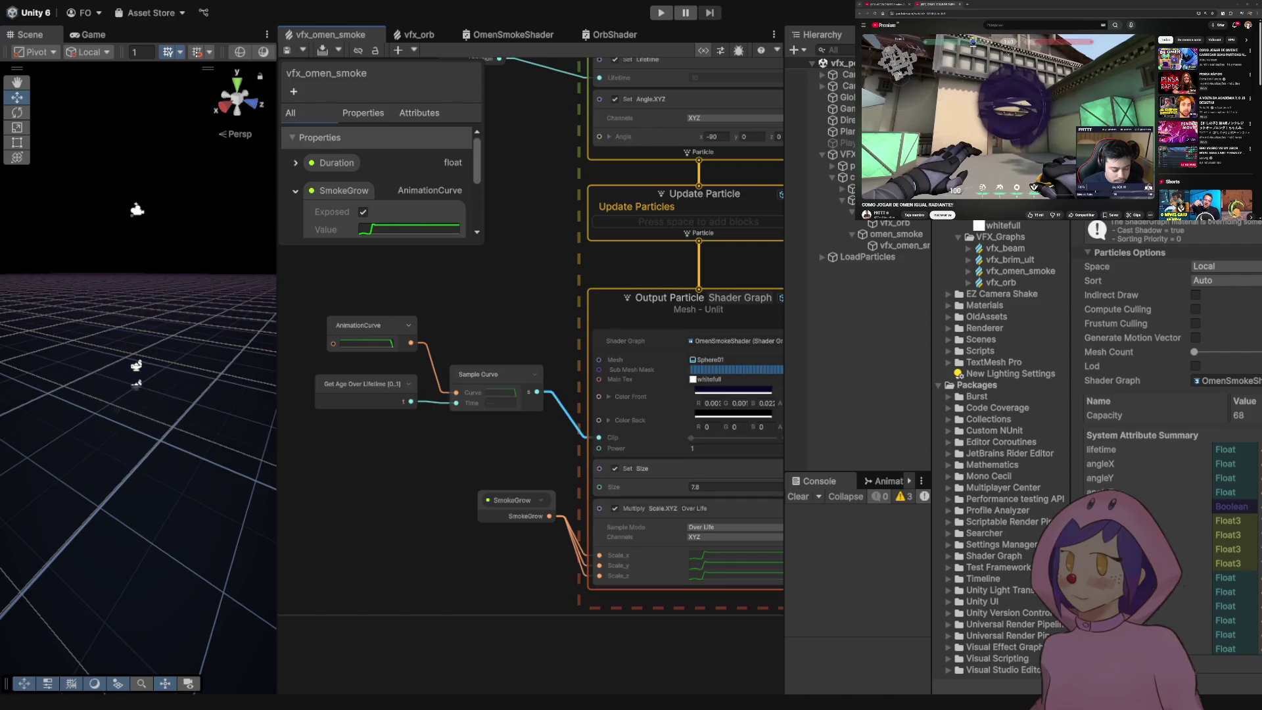
key(ctrl+z)
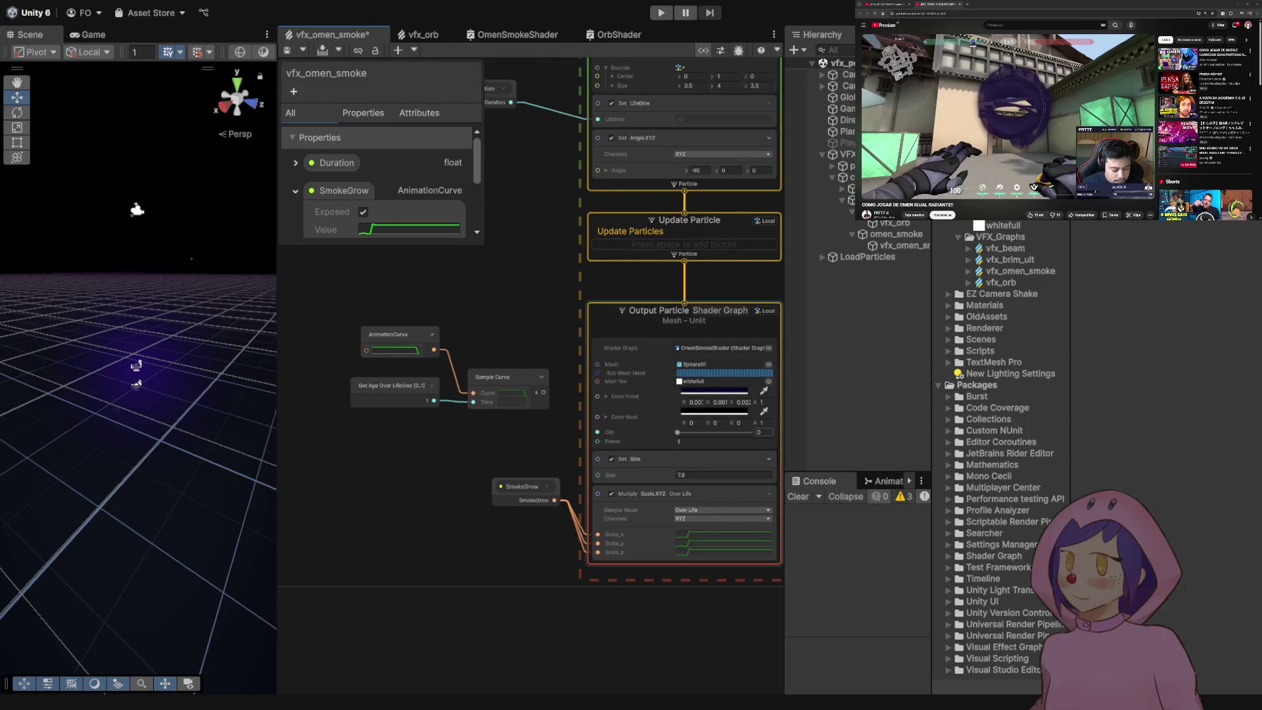
key(ctrl+s)
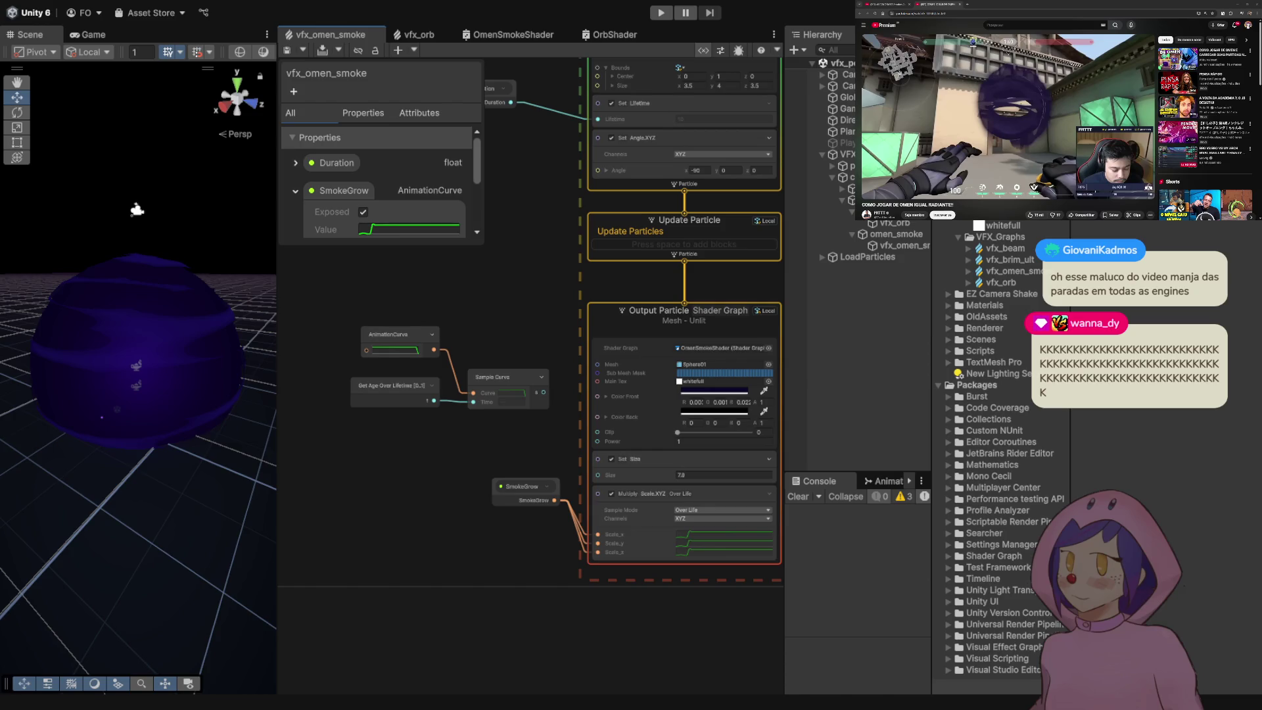
- Drag the smoke output's Clip slider down to 0 and save vfx_omen_smoke
scroll(567, 519, up, 1)
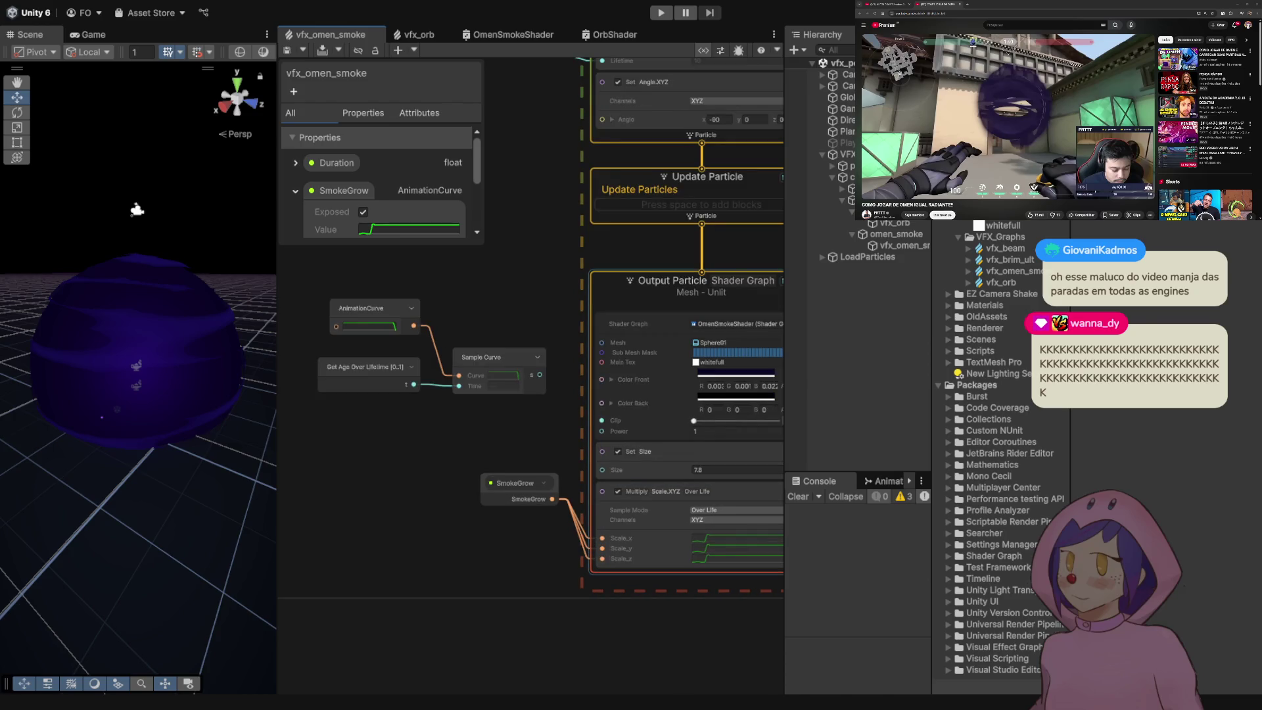
click(777, 421)
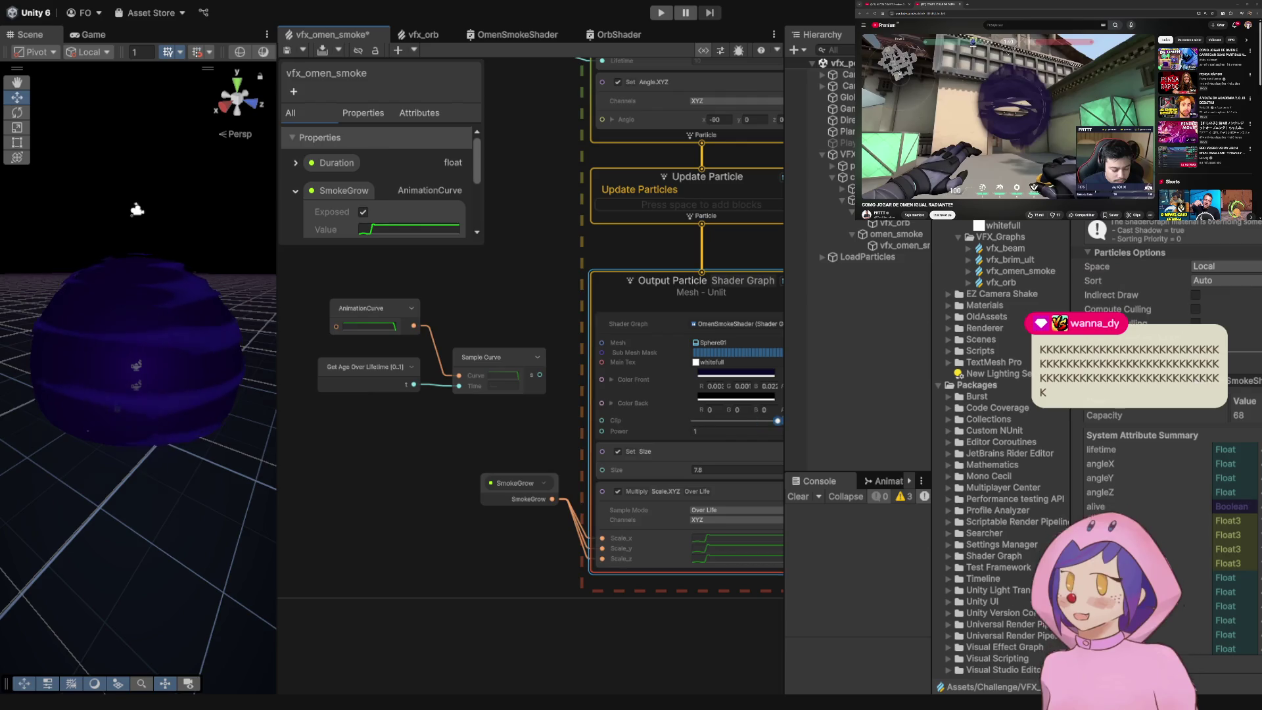
drag(778, 421, 693, 421)
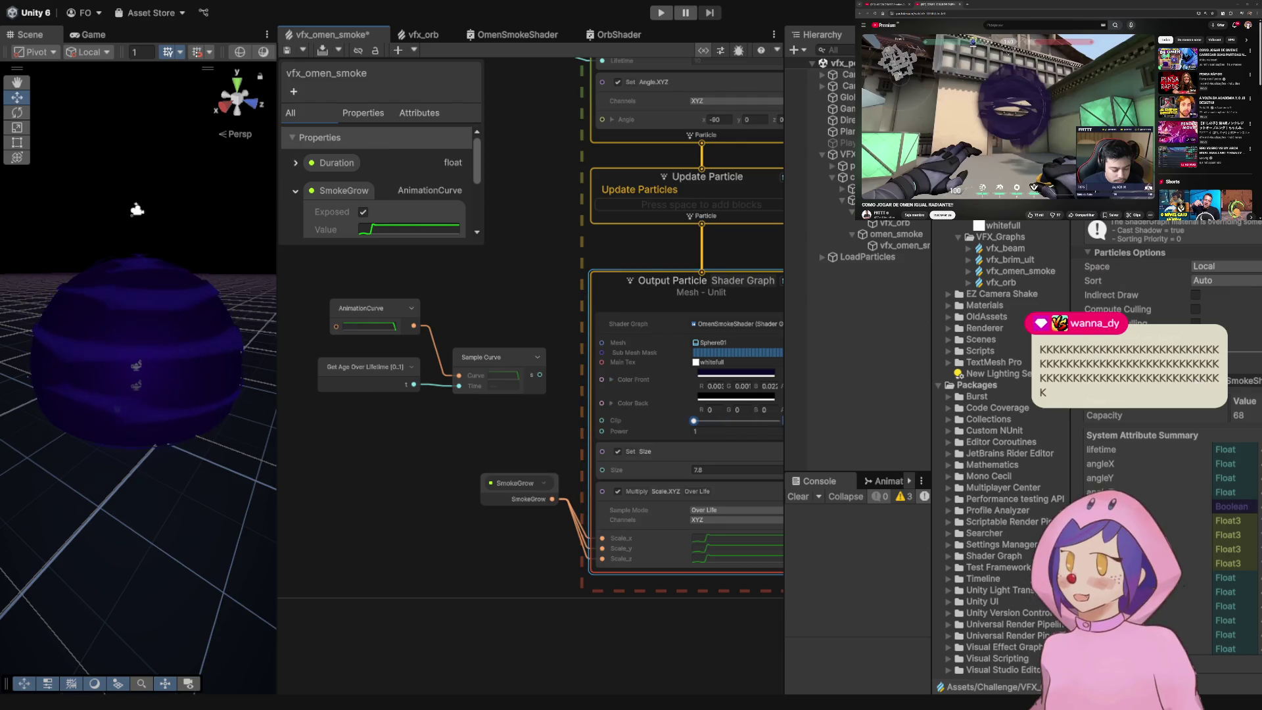
key(ctrl+s)
- Pan and zoom to inspect the left Update and Output Particle contexts
scroll(491, 334, down, 5)
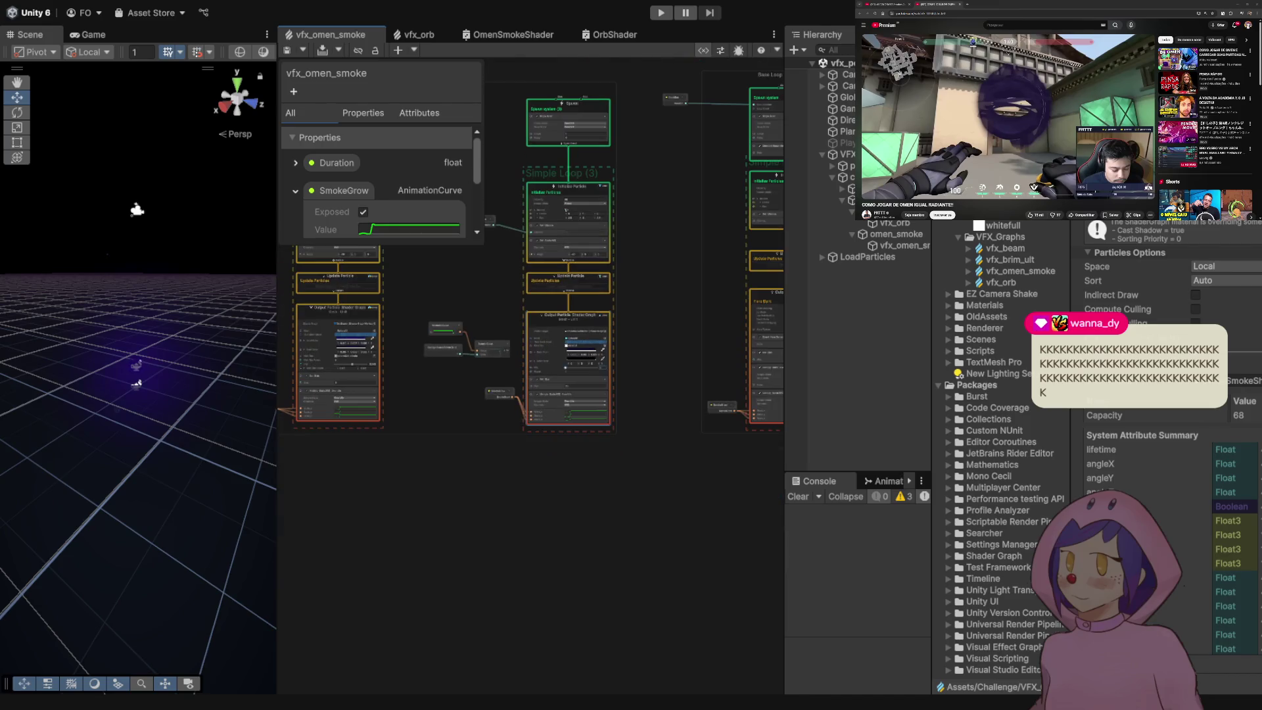
scroll(329, 338, up, 3)
scroll(329, 338, up, 1)
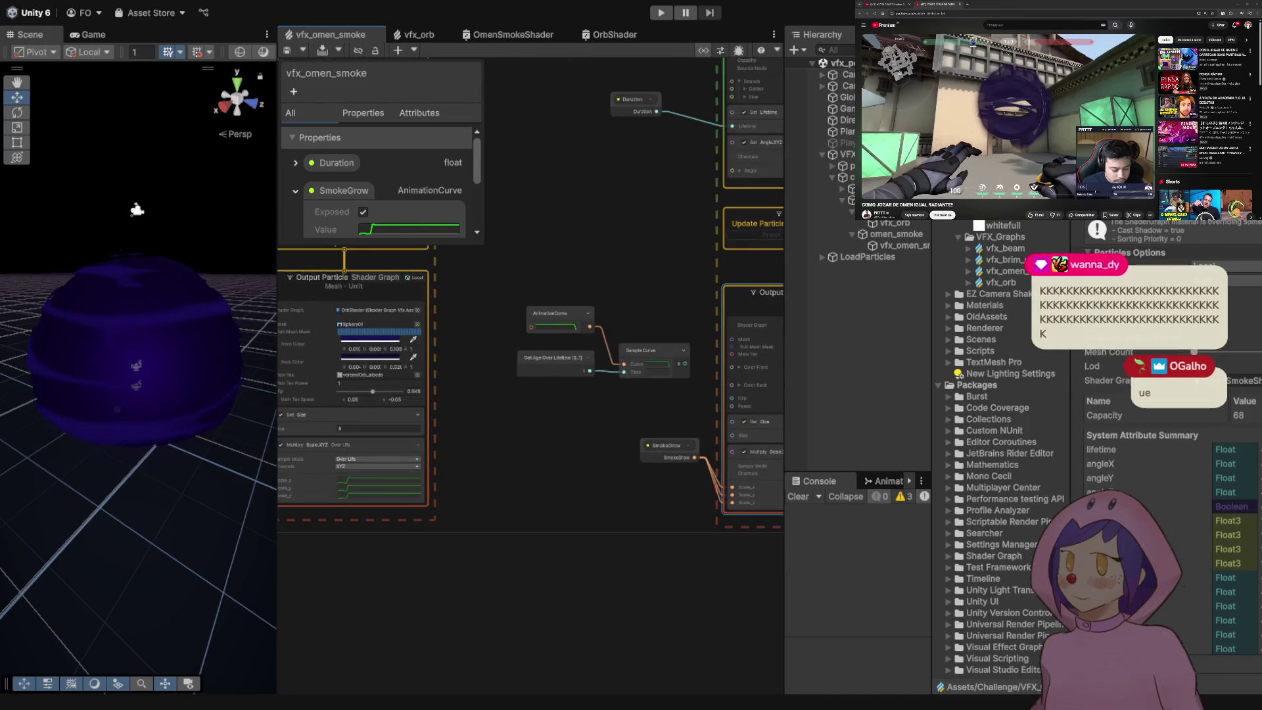
mouse_move(328, 338)
mouse_down()
mouse_move(359, 358)
mouse_move(225, 353)
mouse_move(366, 389)
mouse_move(212, 383)
mouse_up()
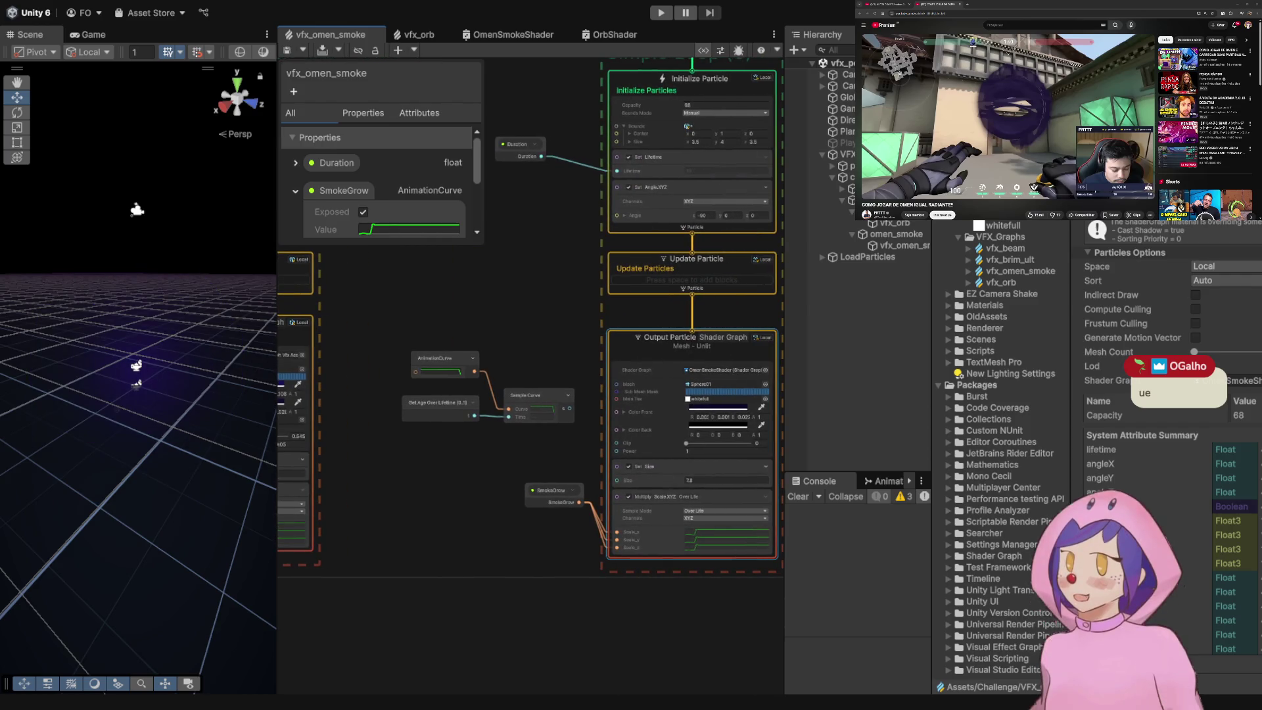
drag(368, 394, 524, 425)
scroll(531, 480, down, 1)
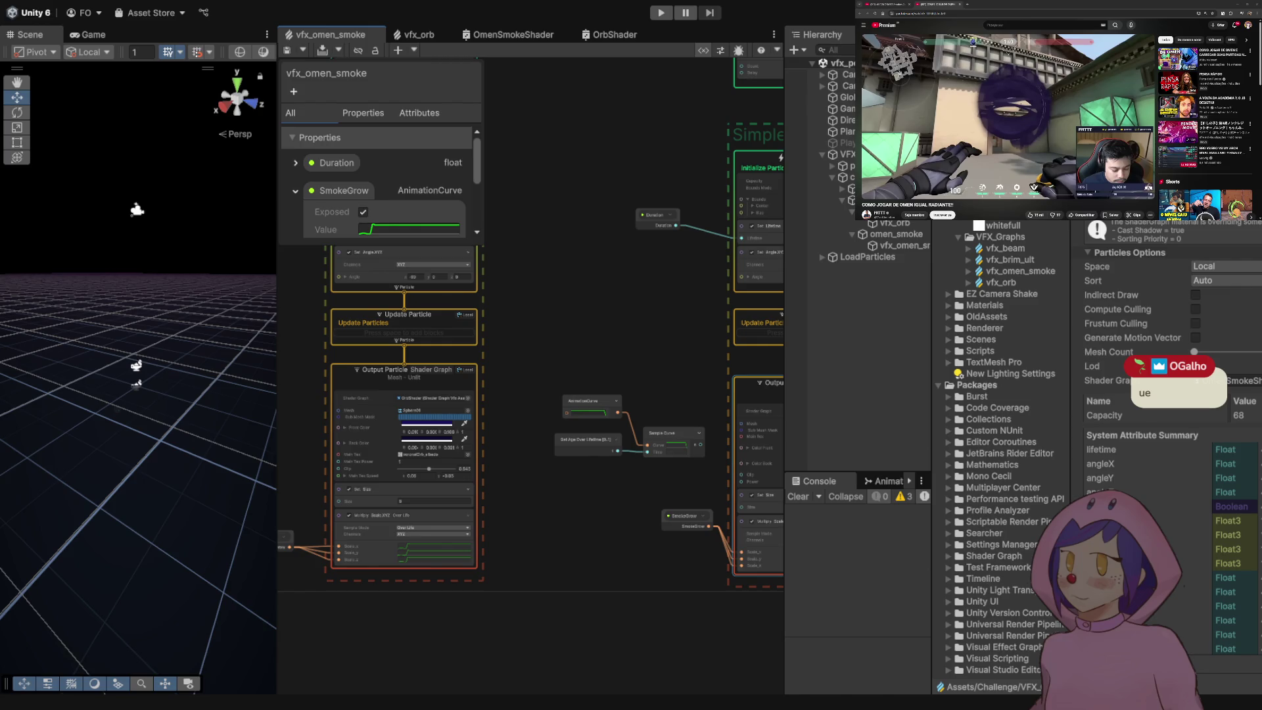
scroll(526, 480, up, 2)
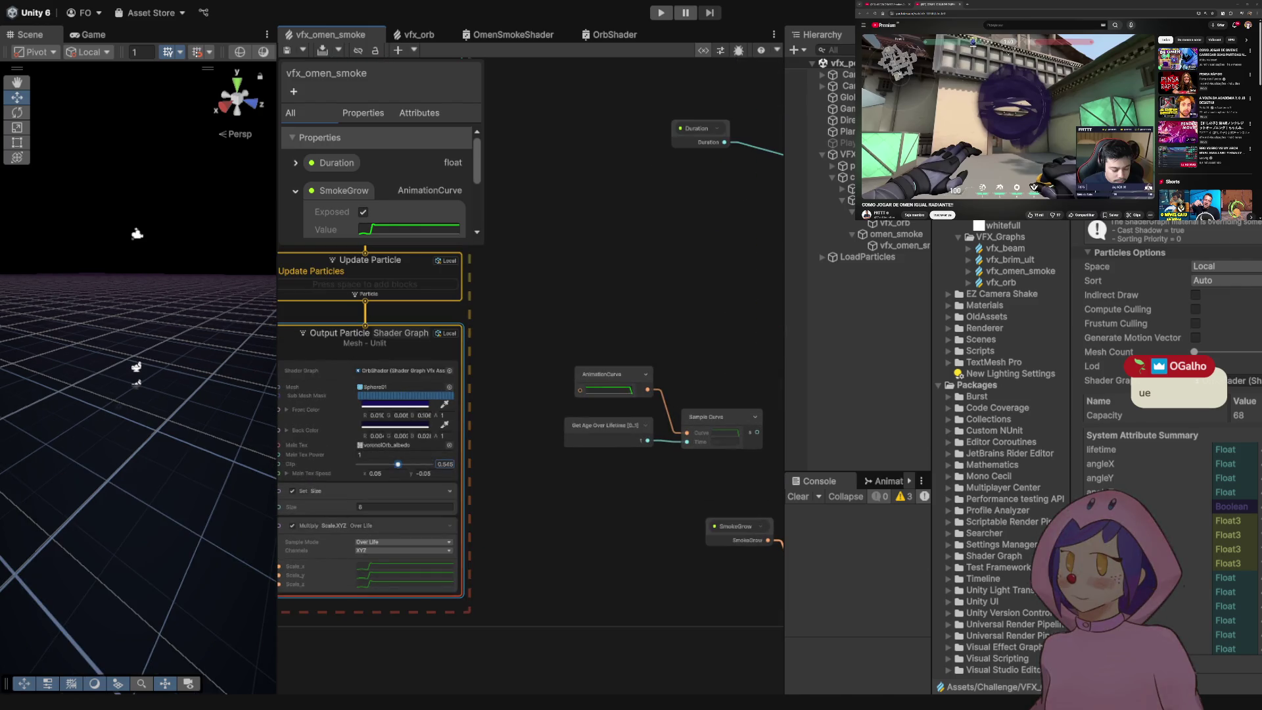
scroll(524, 461, down, 5)
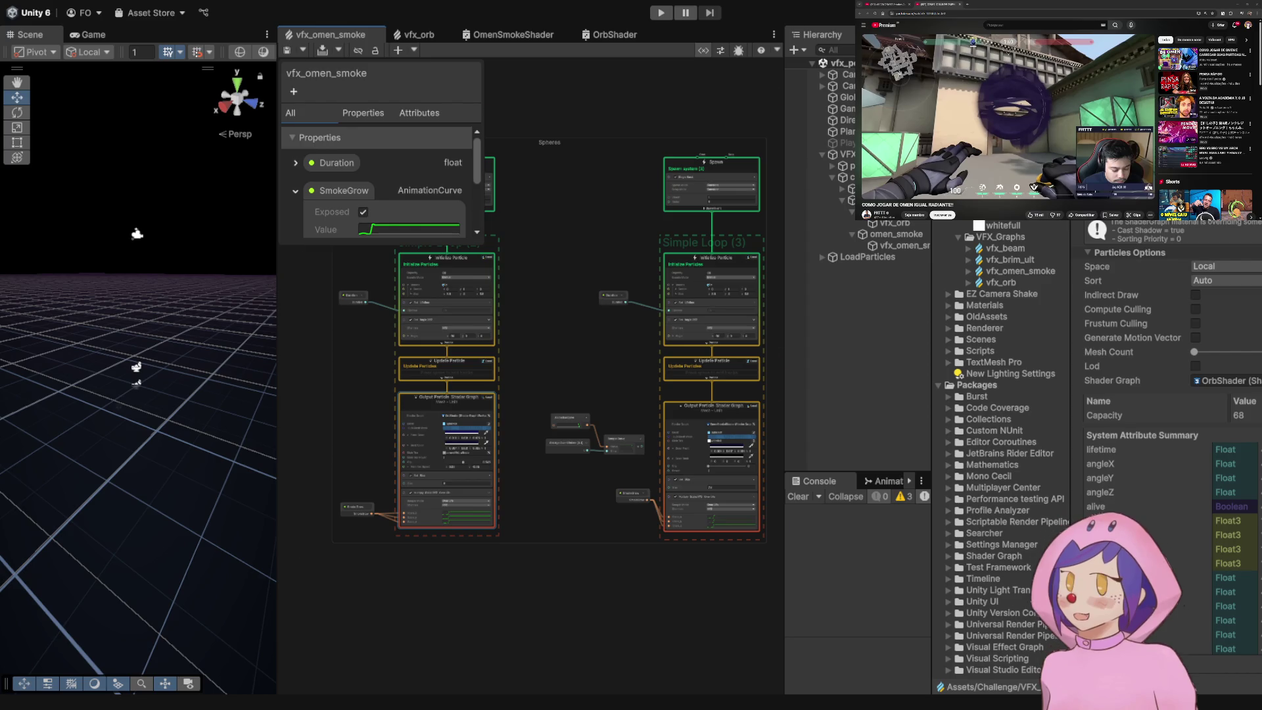
scroll(375, 441, up, 5)
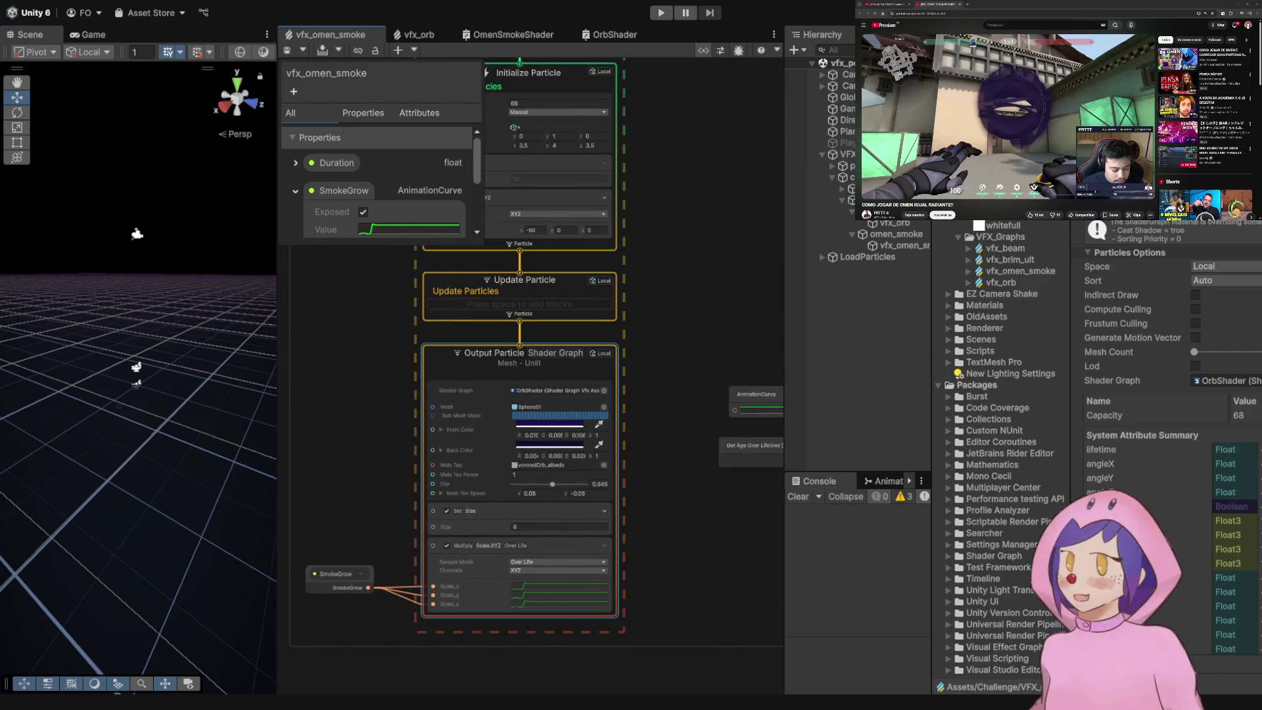
- Review the smoke, Sample Curve and OrbShader outputs, then bring up the OmenSmokeShader graph
drag(657, 427, 349, 388)
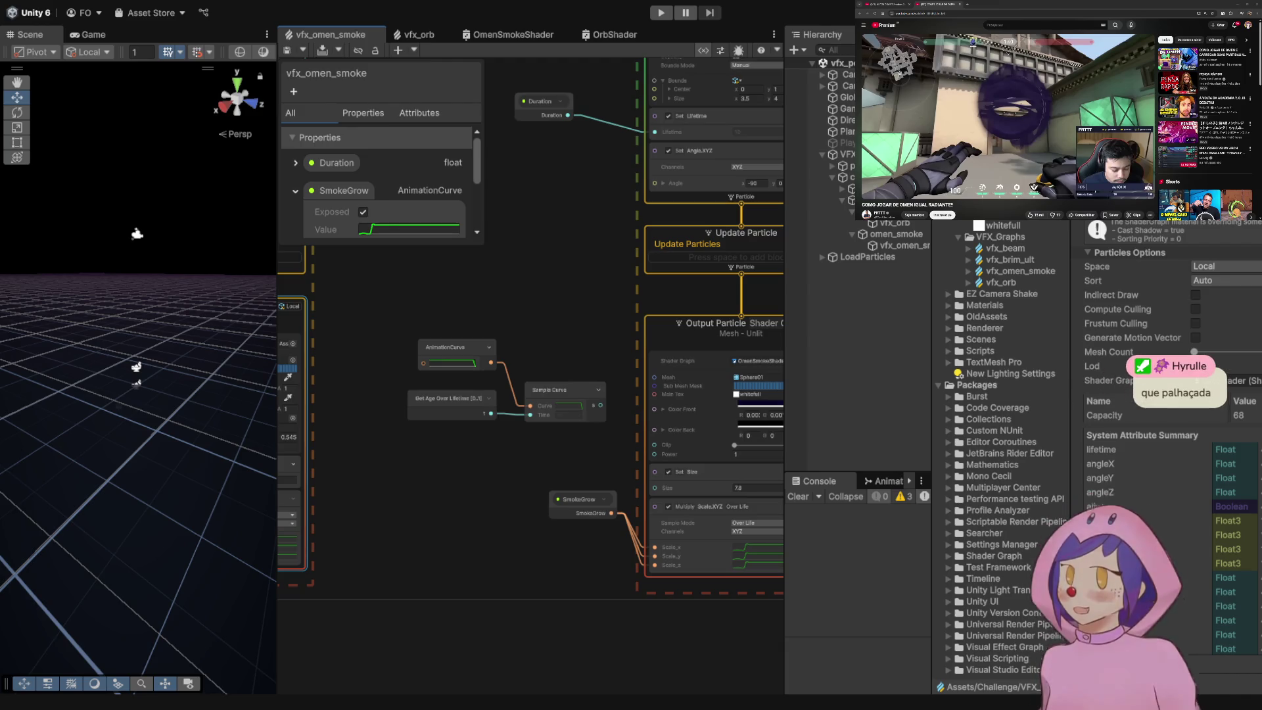
drag(499, 427, 407, 413)
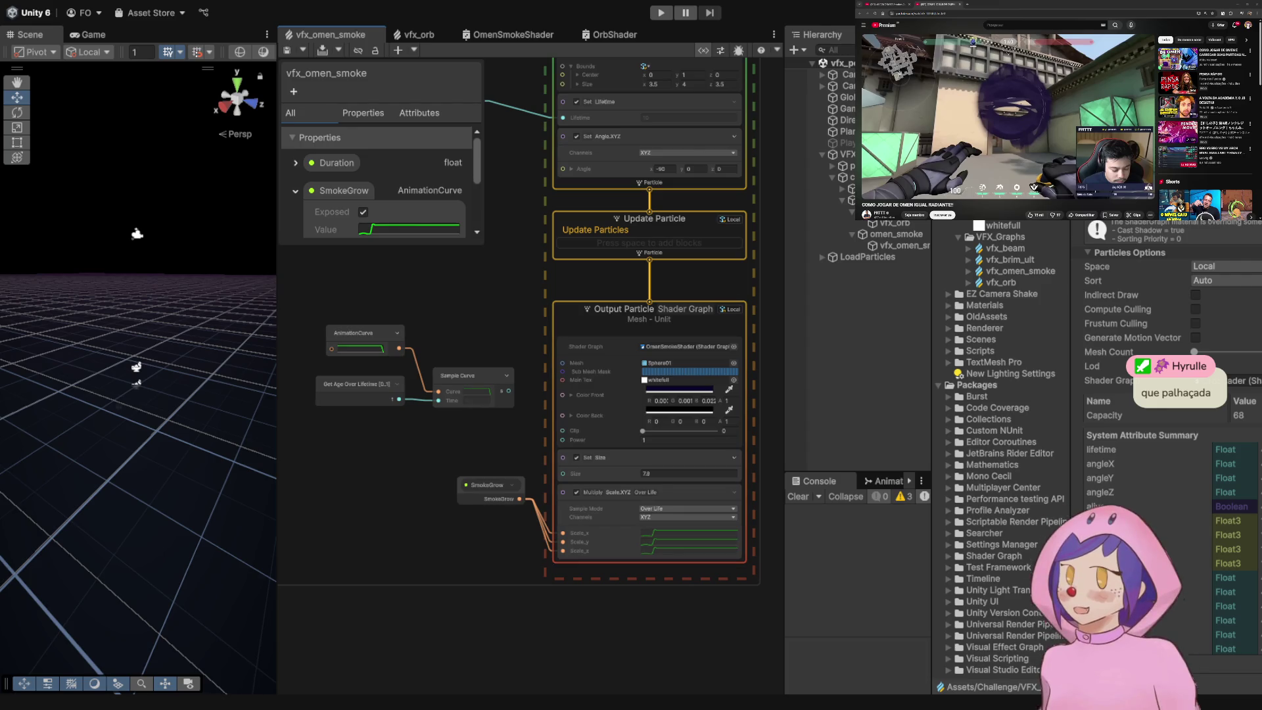
mouse_move(421, 460)
mouse_down()
mouse_move(529, 489)
mouse_move(718, 495)
mouse_up()
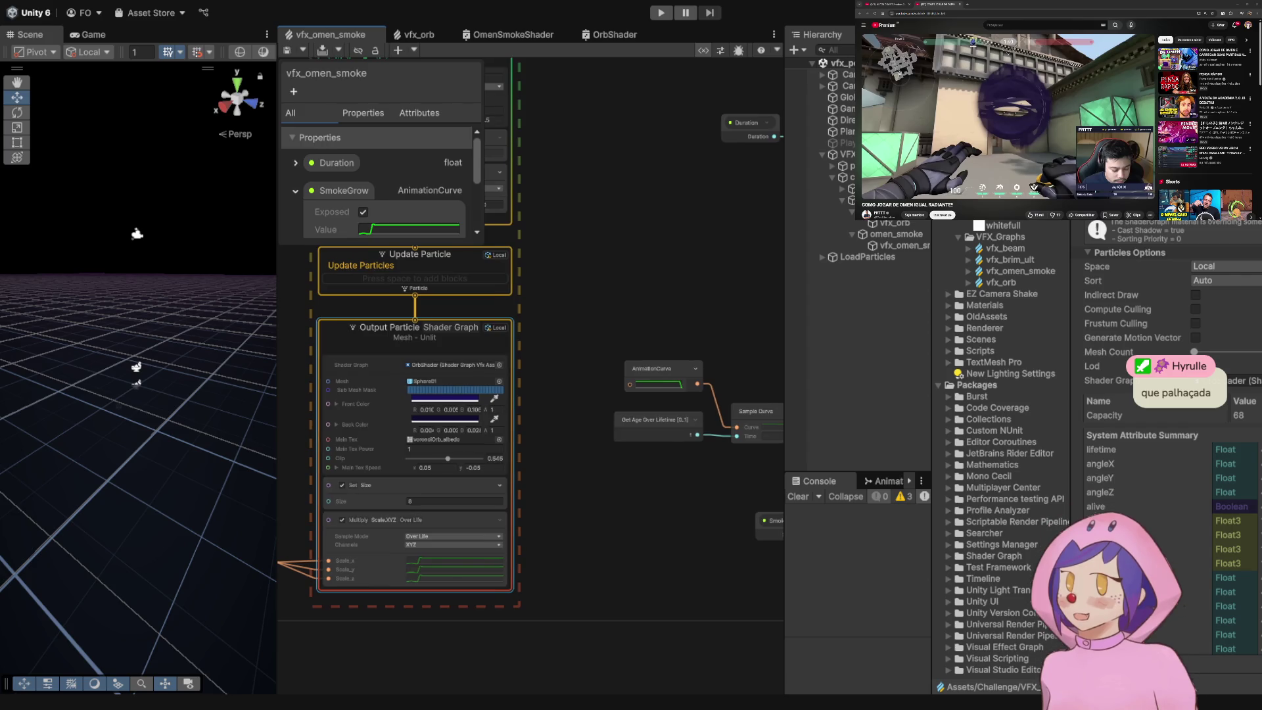
drag(460, 427, 694, 387)
click(420, 34)
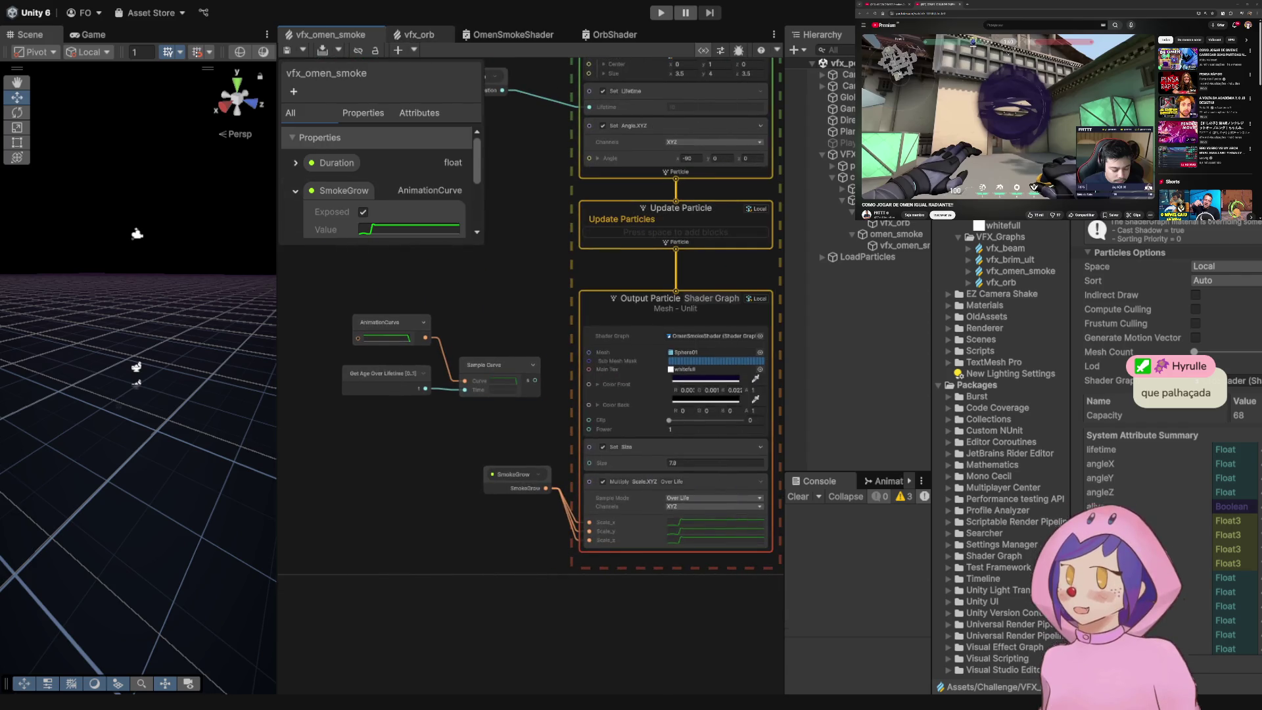
click(507, 34)
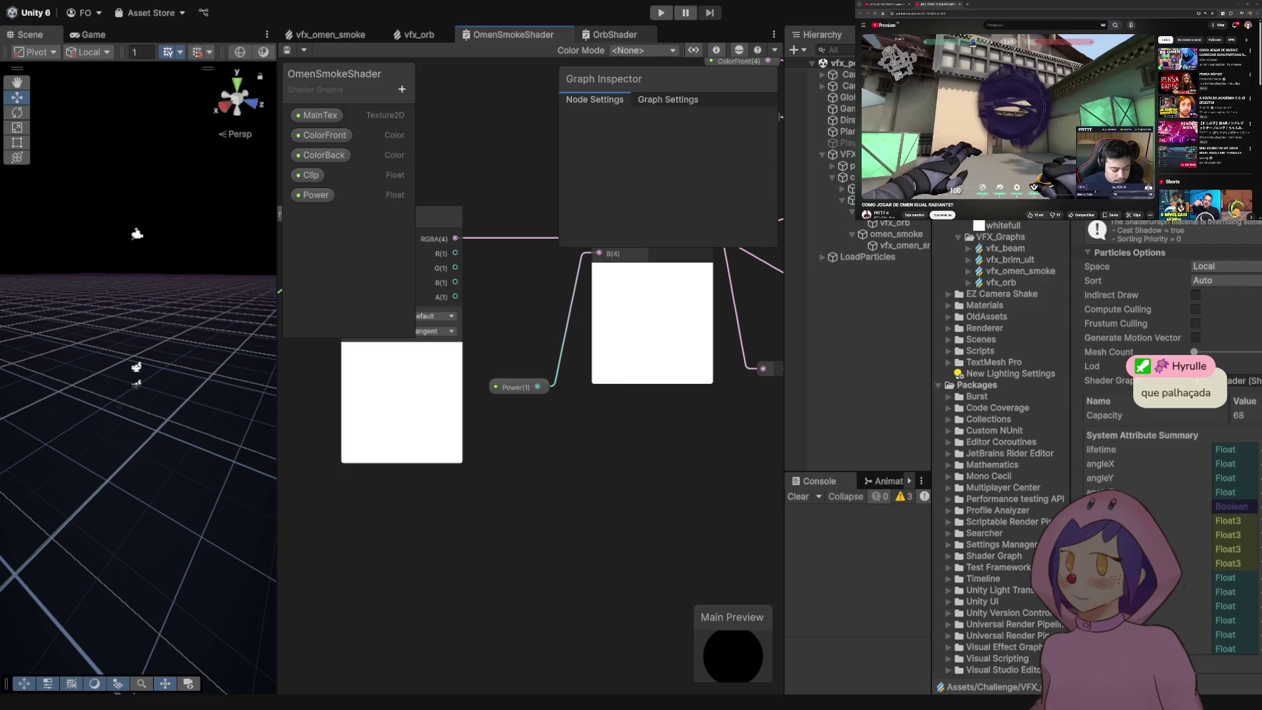
- Look over the OrbShader graph's Branch, Multiply and master nodes
click(615, 35)
scroll(582, 428, up, 5)
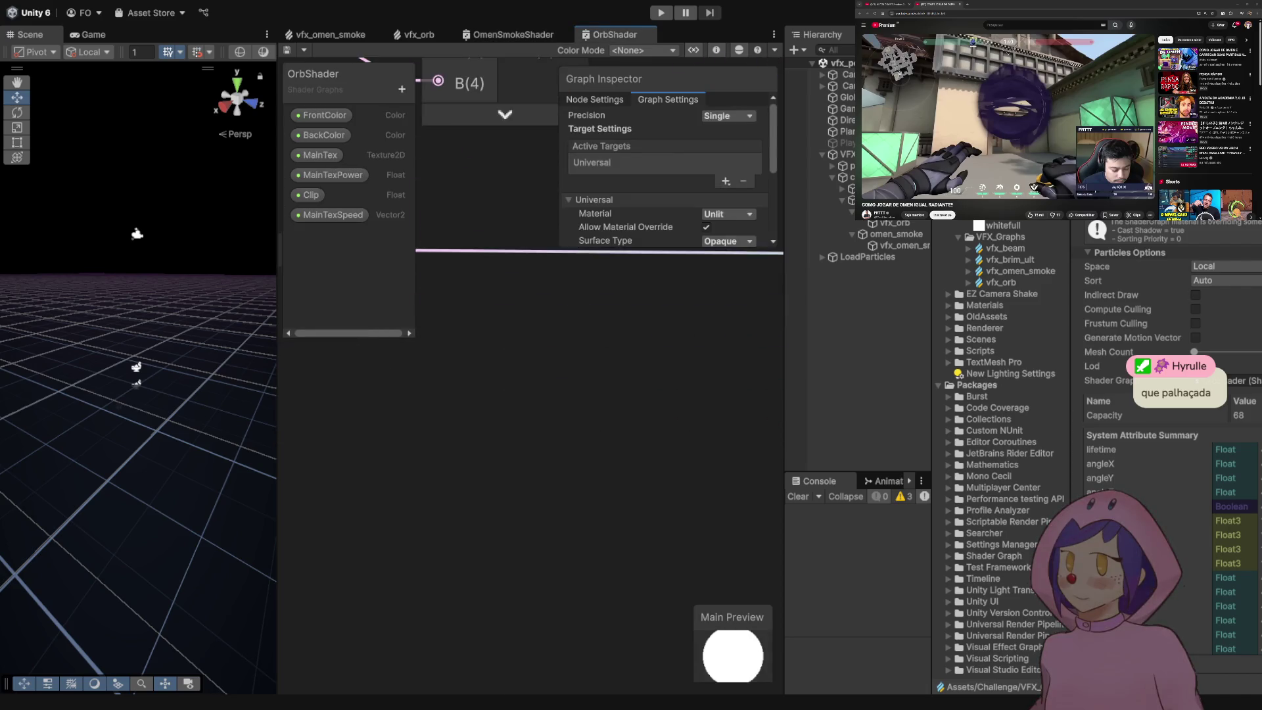
scroll(582, 427, down, 3)
scroll(533, 427, up, 5)
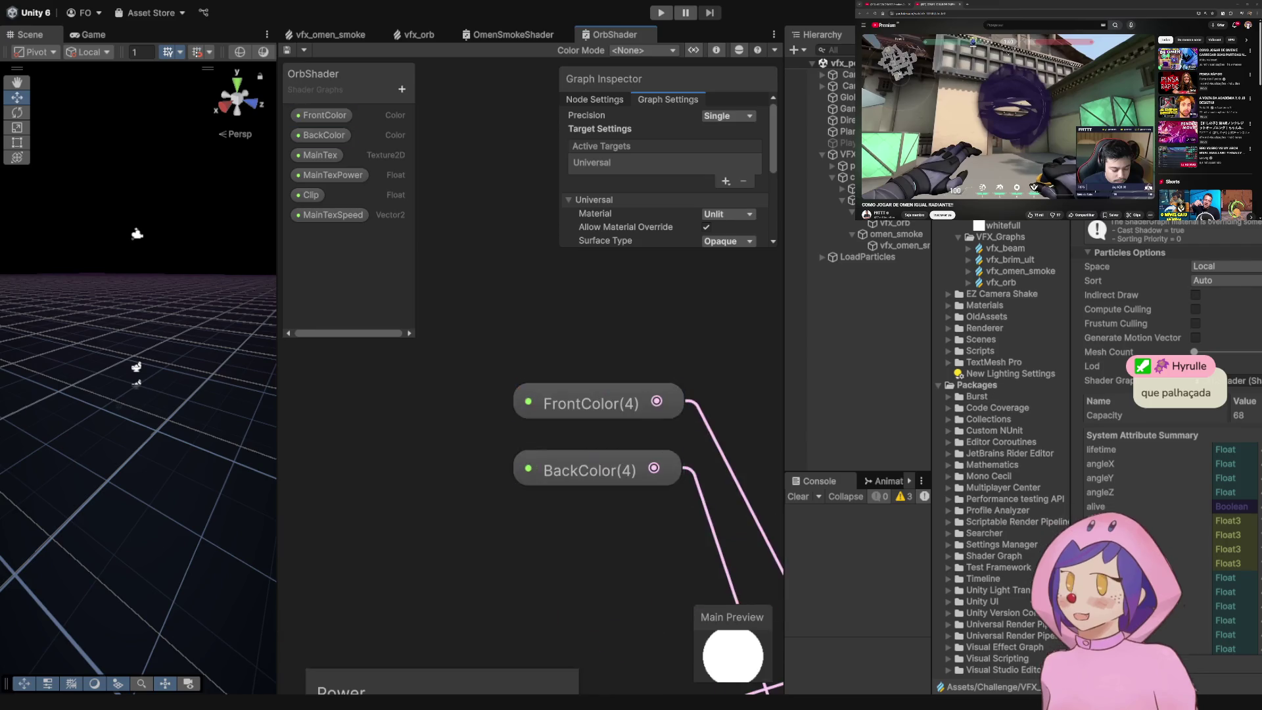
scroll(533, 427, down, 1)
mouse_move(572, 460)
mouse_down()
mouse_move(358, 345)
mouse_move(483, 326)
mouse_move(460, 339)
mouse_up()
mouse_move(690, 460)
mouse_down()
mouse_move(263, 336)
mouse_move(607, 399)
mouse_up()
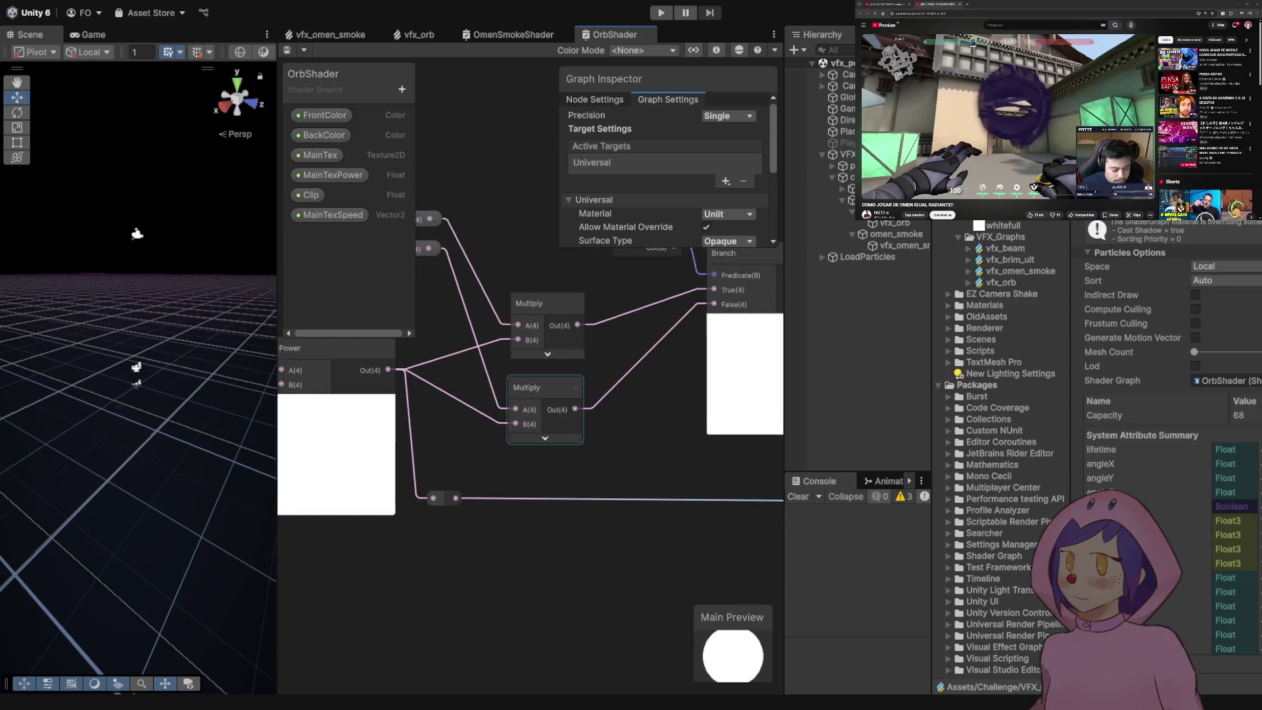
- Back in OmenSmokeShader, inspect the Clip and Power property settings
click(413, 35)
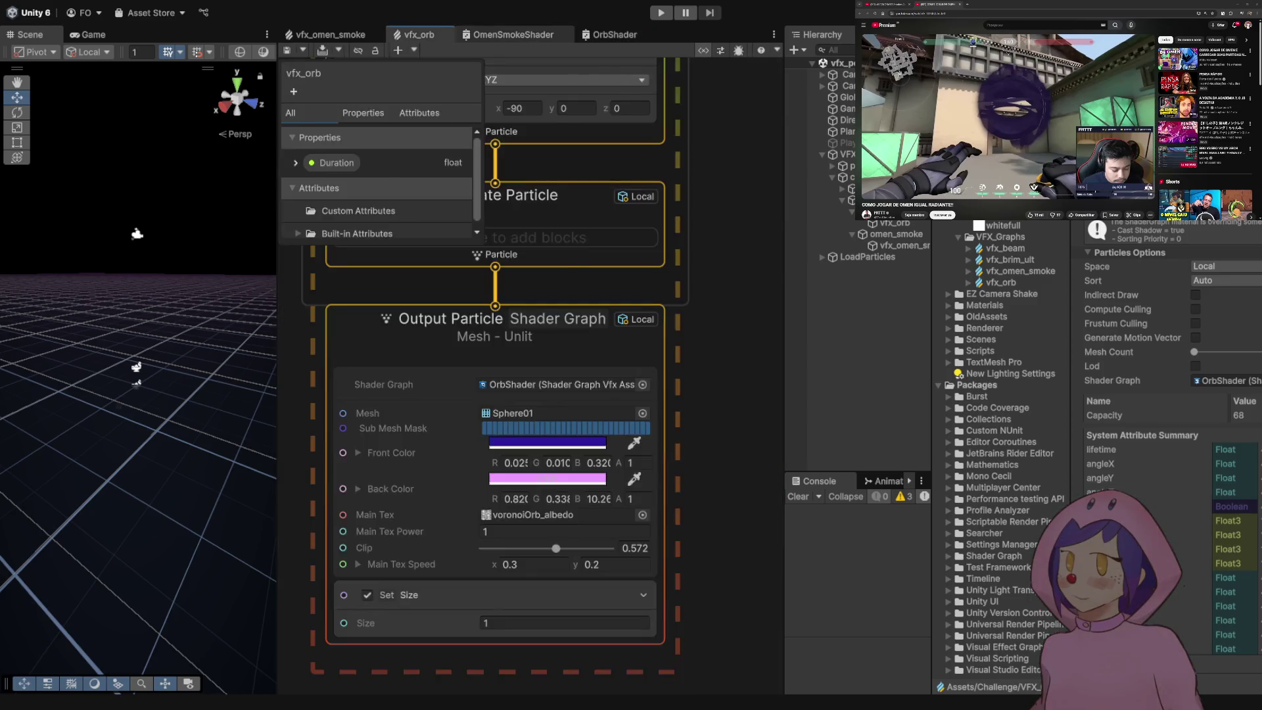
click(507, 35)
drag(775, 525, 493, 460)
click(645, 573)
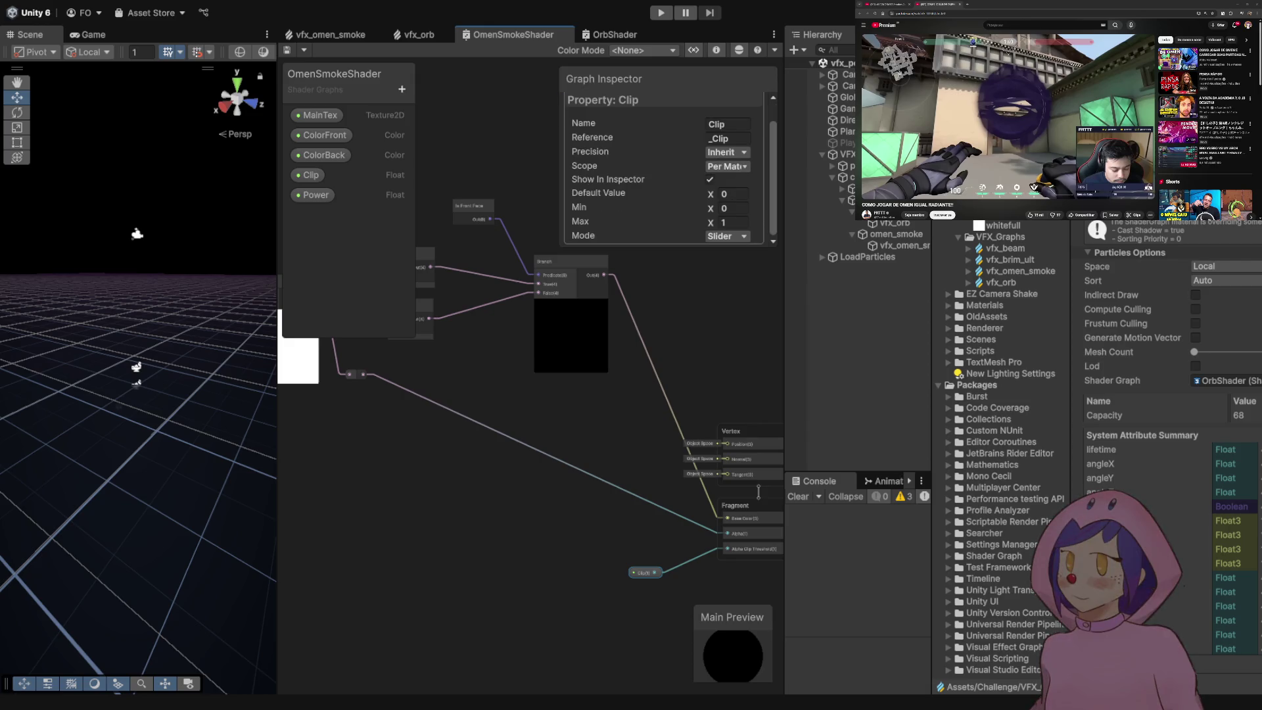
click(313, 195)
drag(368, 460, 538, 542)
scroll(401, 414, down, 4)
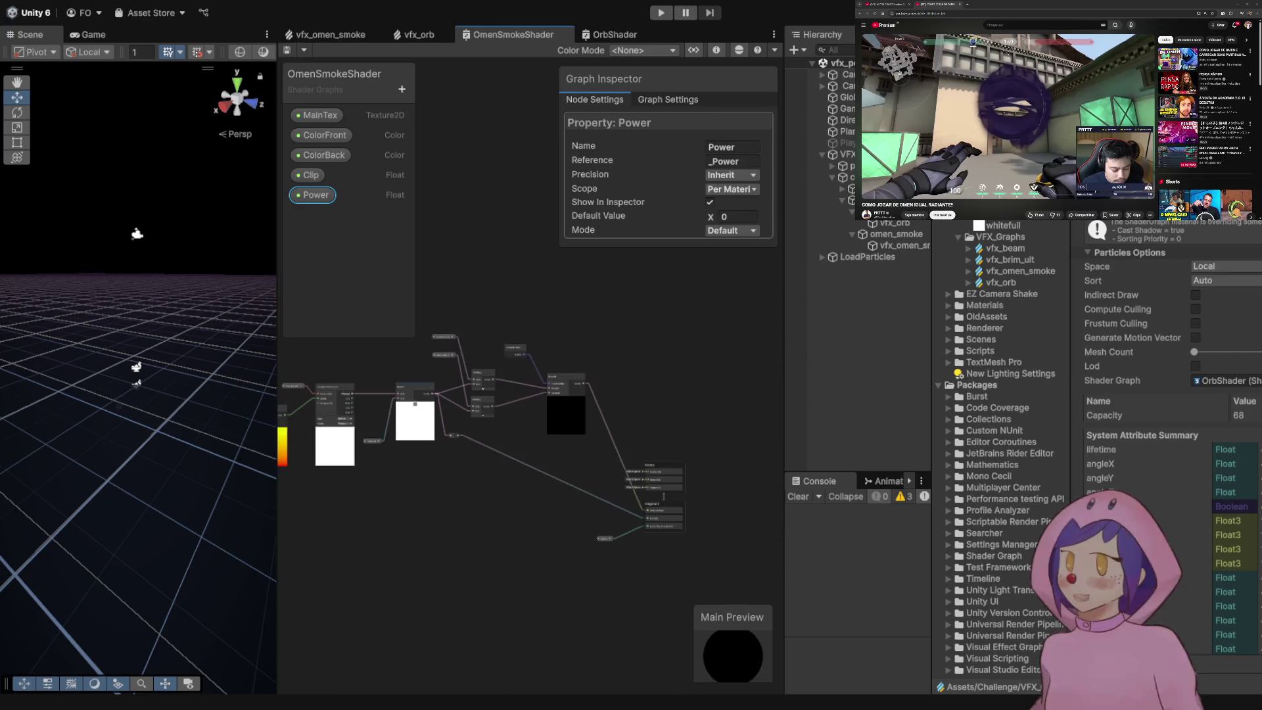
scroll(460, 460, up, 5)
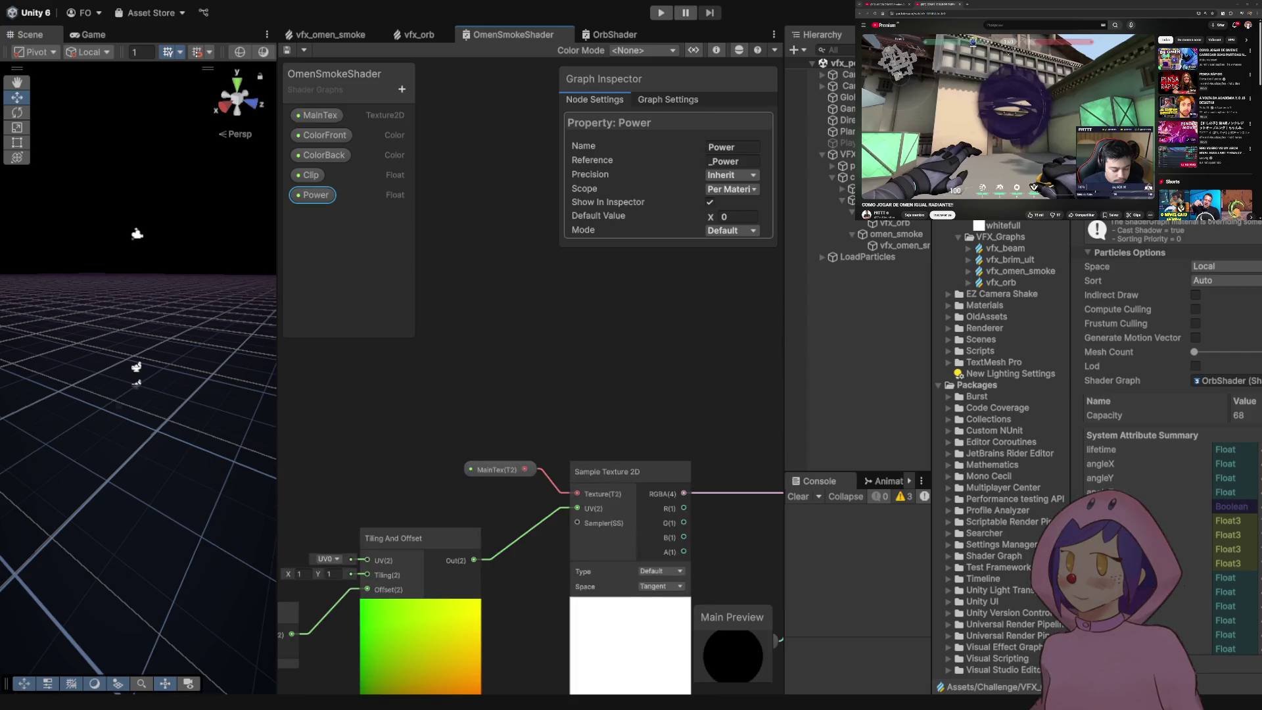
- Inspect the MainTex property and place a second MainTex node in the graph
click(499, 469)
mouse_move(460, 428)
mouse_down()
mouse_move(385, 355)
mouse_move(415, 290)
mouse_up()
scroll(478, 274, down, 3)
drag(461, 394, 466, 413)
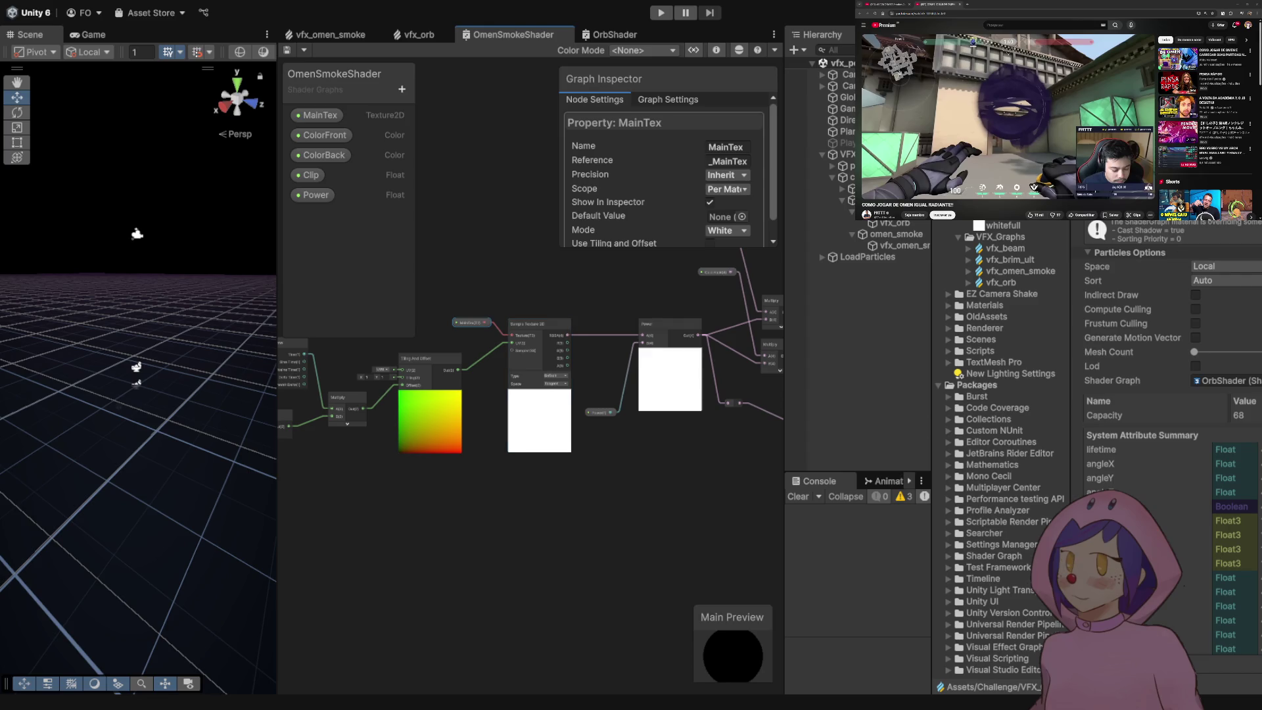
drag(320, 115, 523, 351)
- Wire the new MainTex node into Sample Texture 2D's Texture input and position it
scroll(484, 293, up, 2)
click(466, 332)
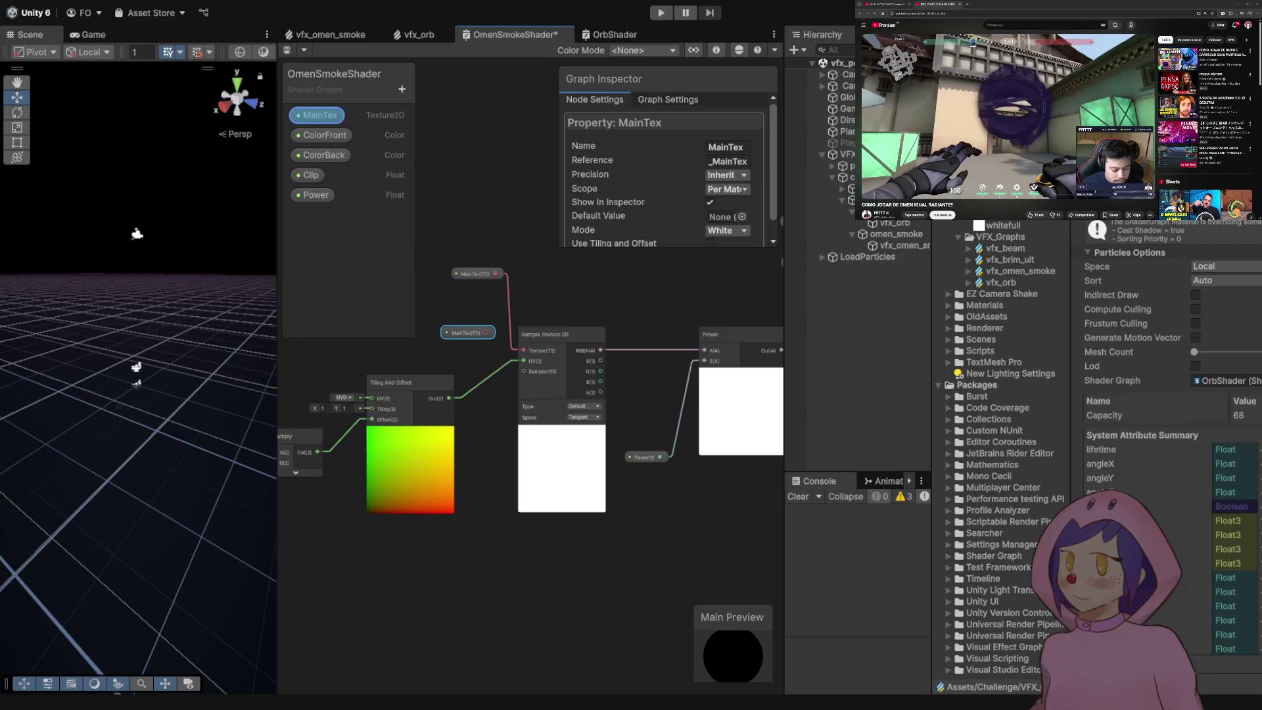
drag(473, 273, 467, 332)
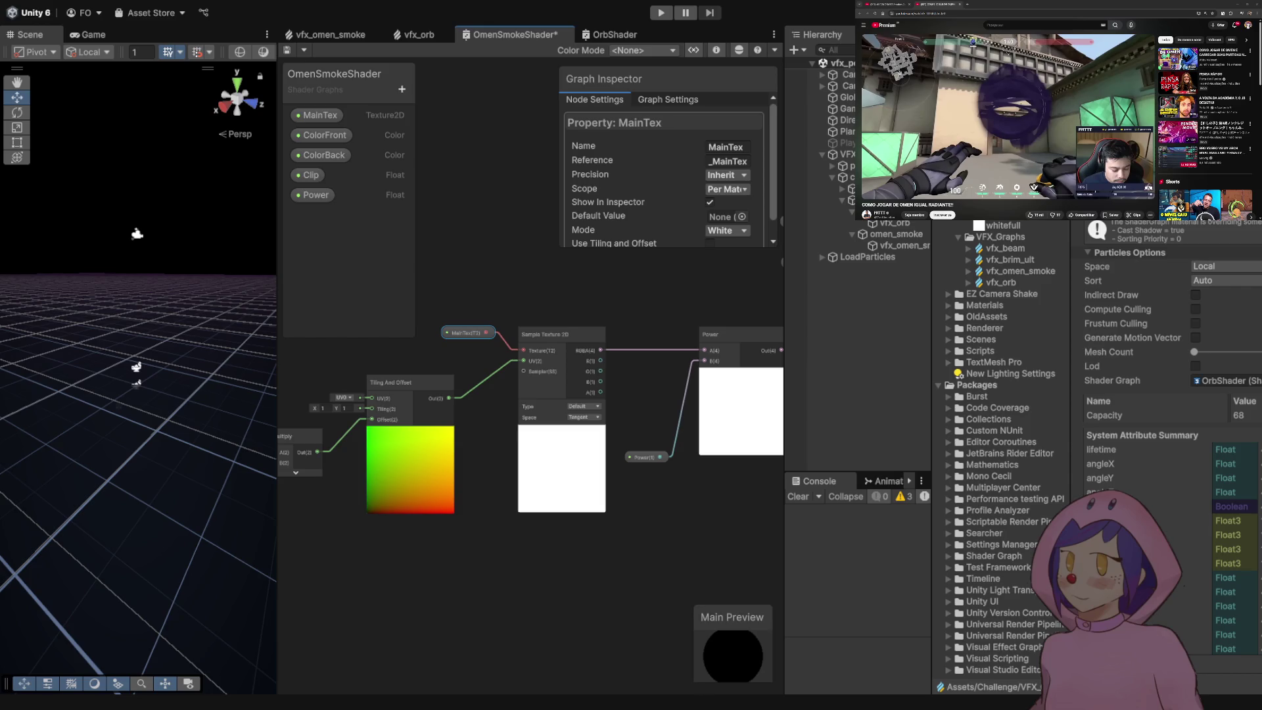
- Review the Vector 2, Power and Is Front Face nodes and the ColorFront property
scroll(531, 425, up, 2)
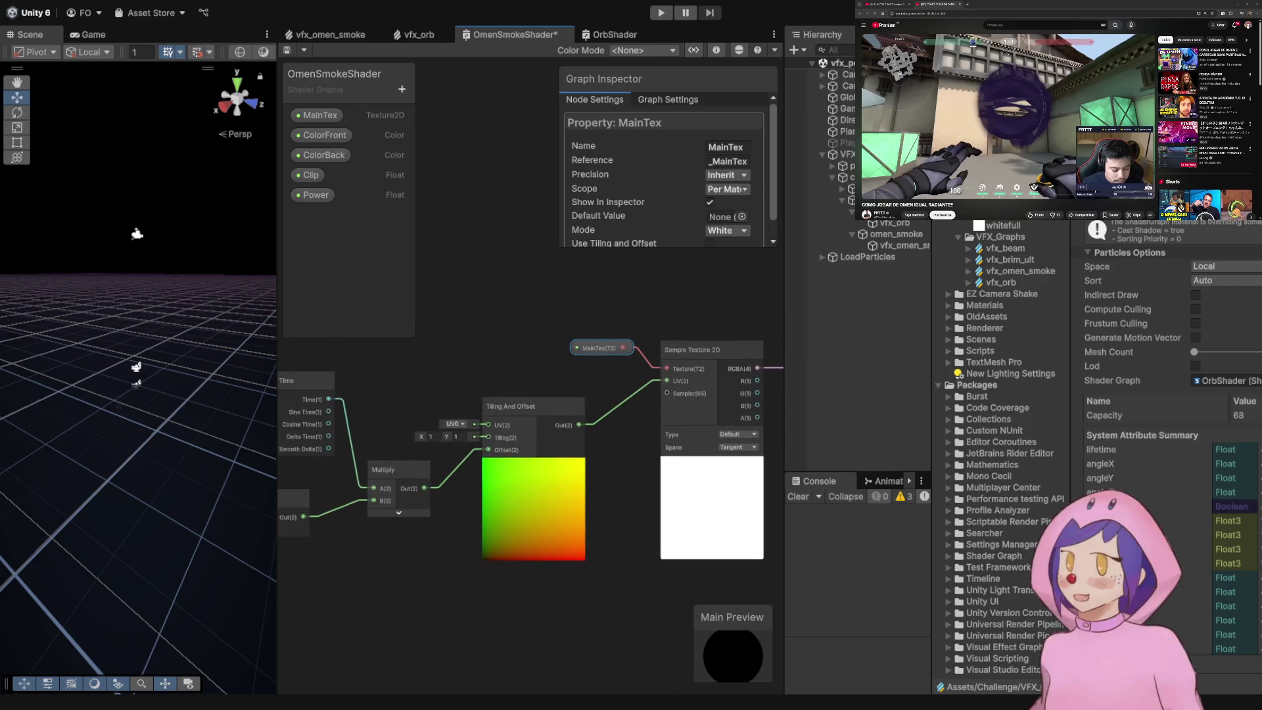
drag(460, 316, 582, 332)
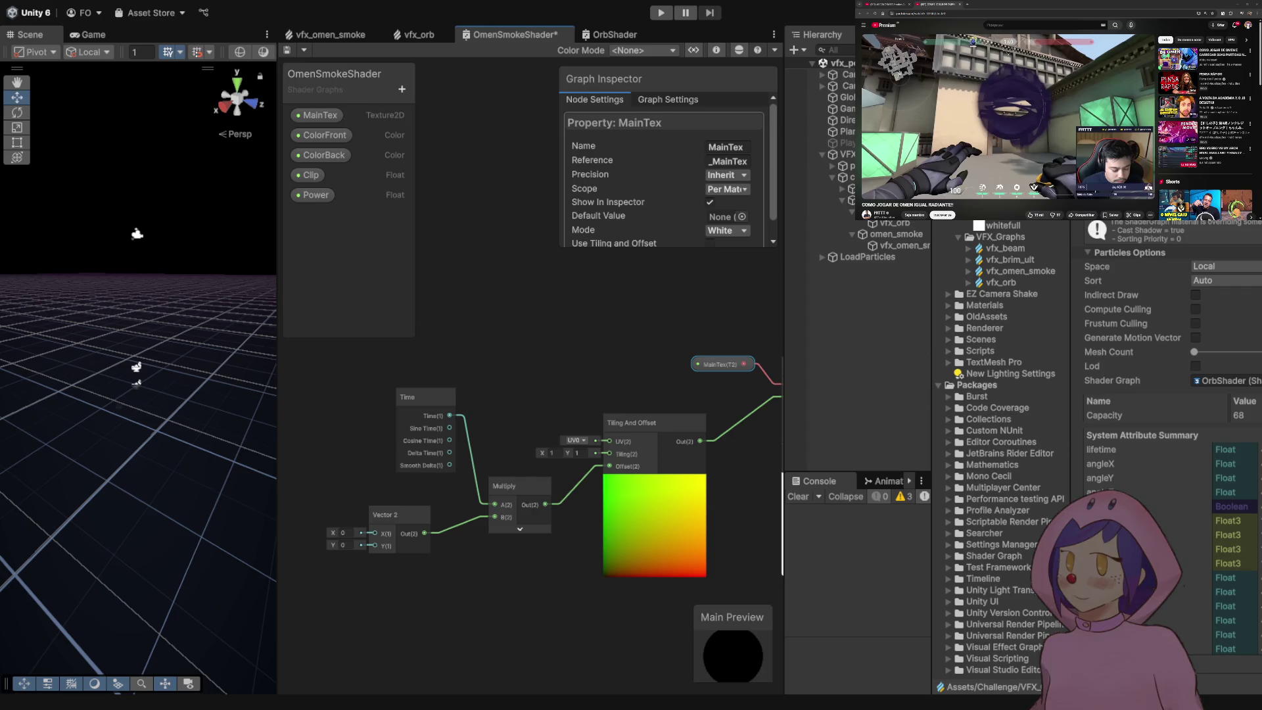
scroll(515, 408, down, 5)
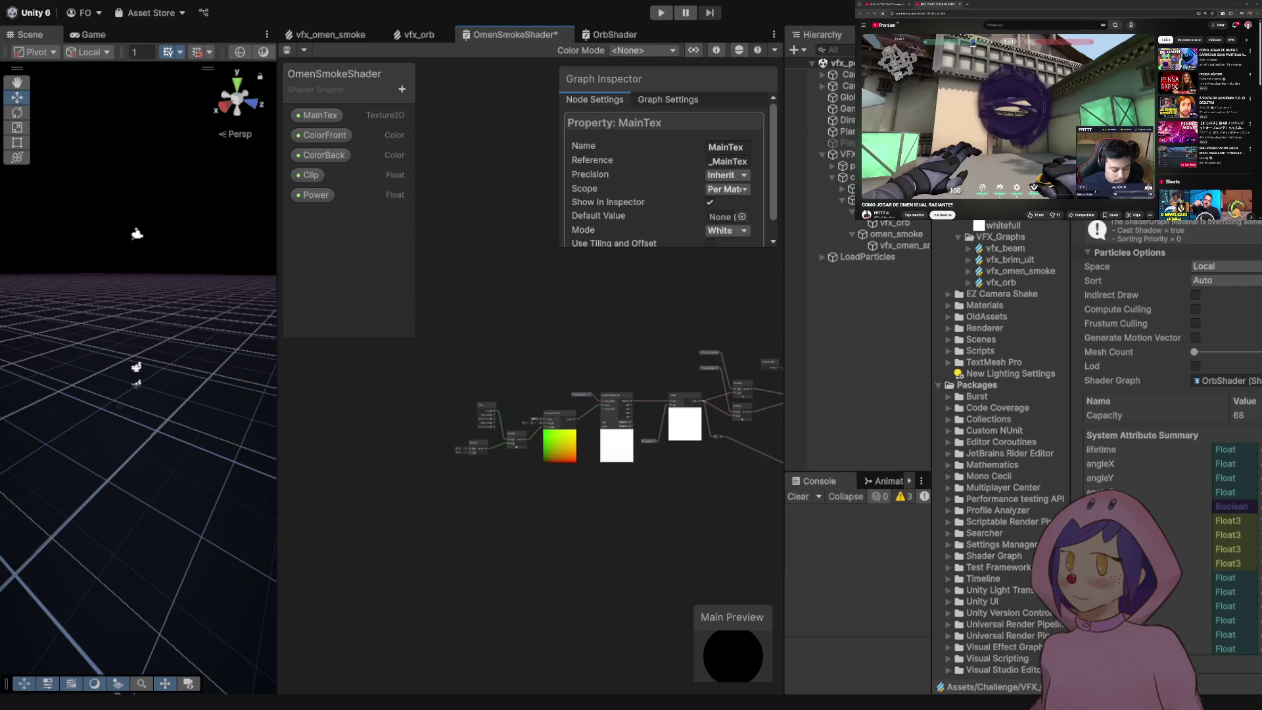
drag(671, 420, 388, 453)
scroll(388, 460, up, 5)
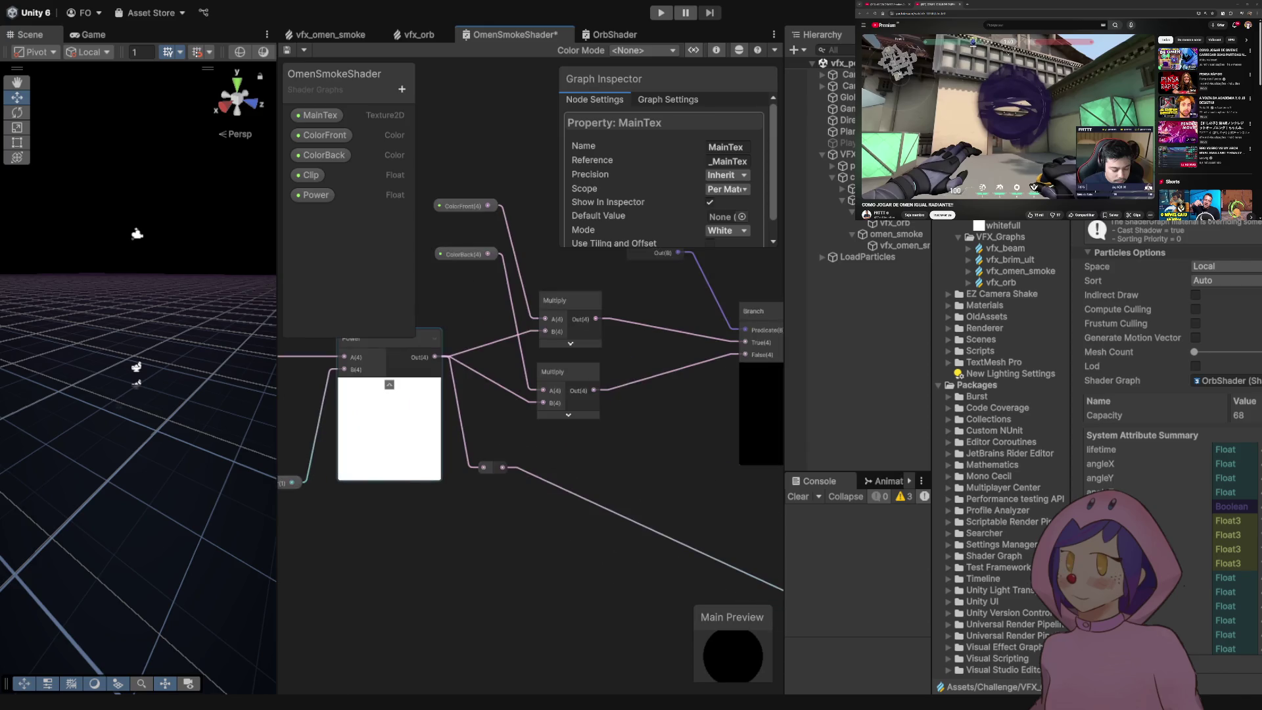
drag(526, 394, 513, 431)
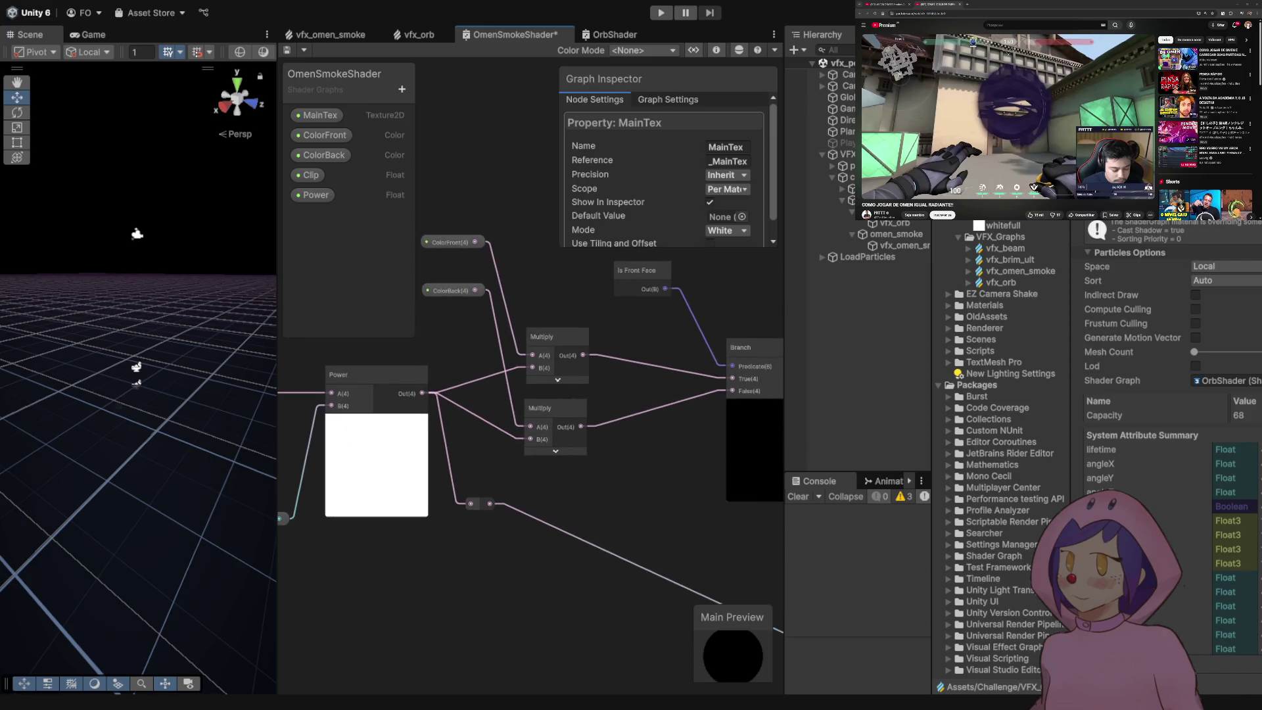
click(451, 241)
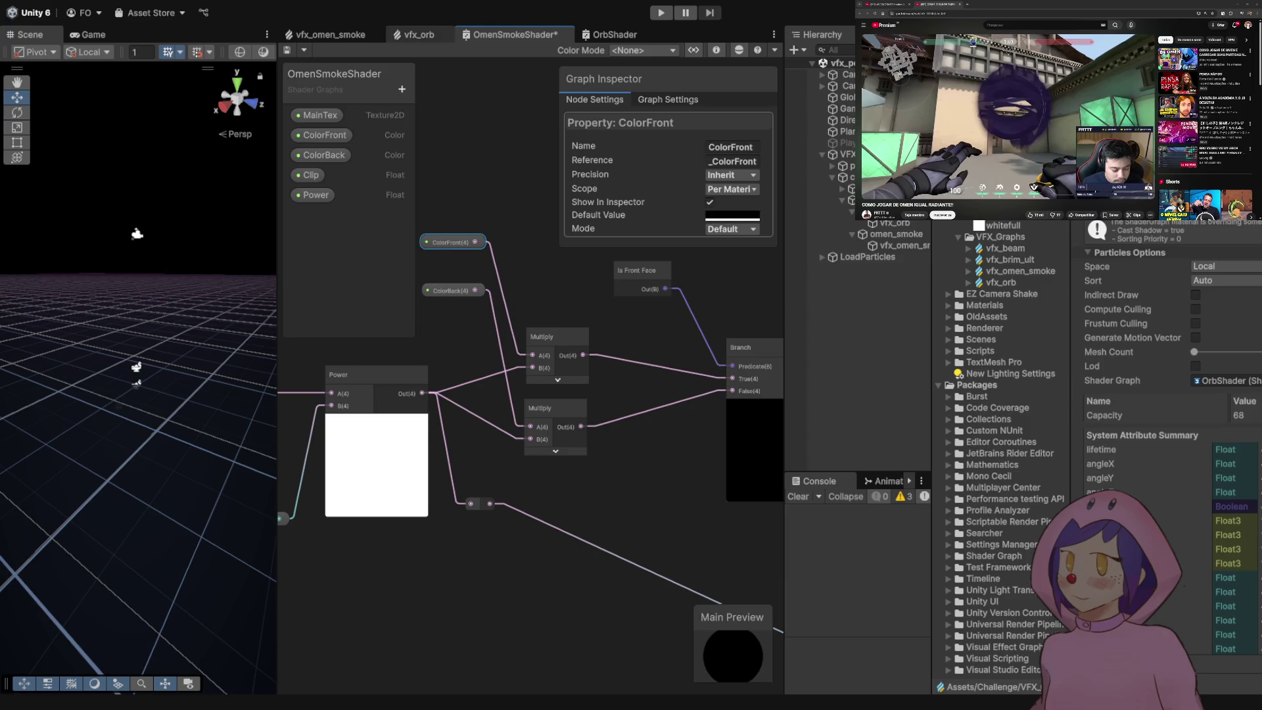
- Switch to vfx_orb briefly, then to the vfx_omen_smoke graph
click(420, 34)
scroll(559, 394, down, 5)
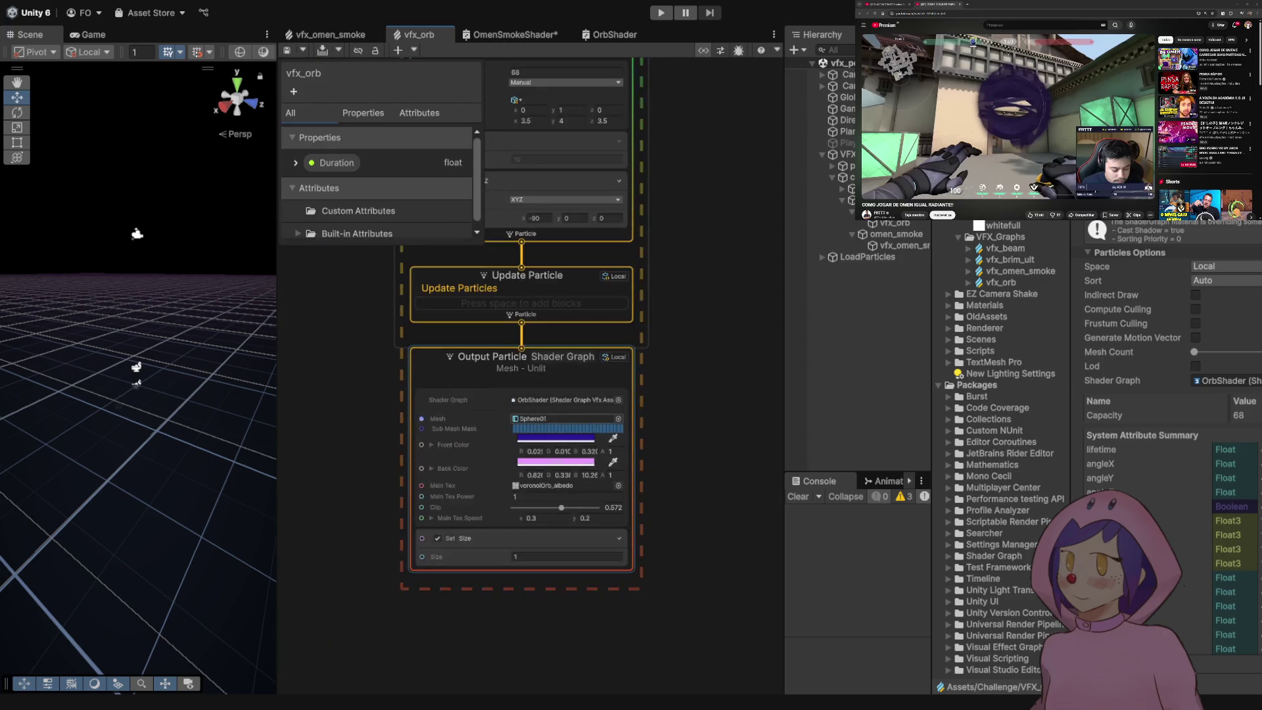
scroll(648, 395, up, 3)
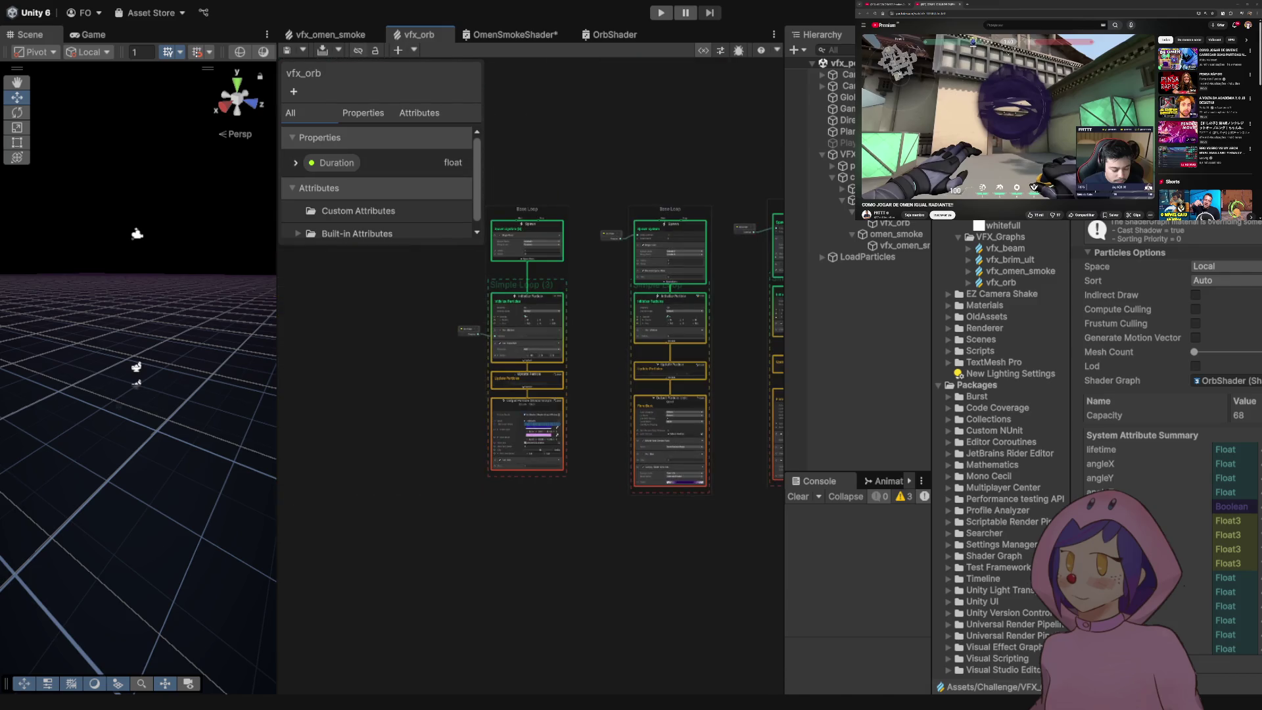
click(329, 34)
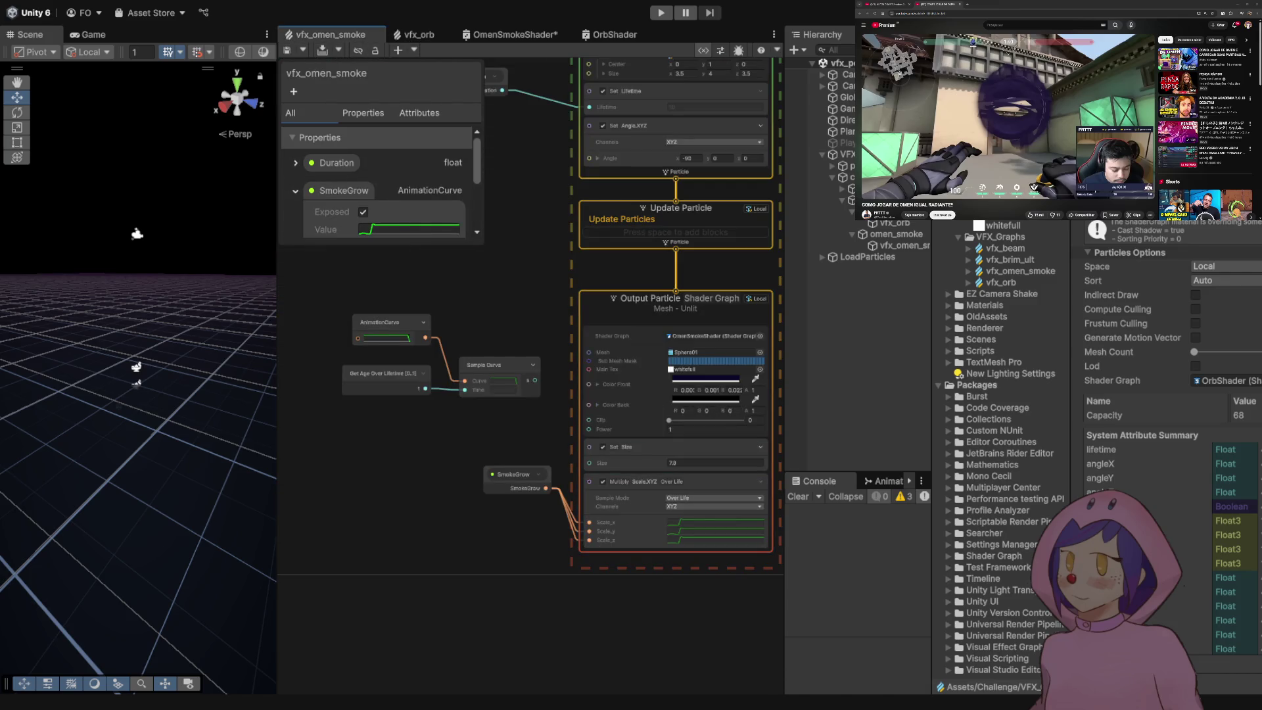
- Set the smoke output's Clip to 0.523, abandon the Power edit to keep 1, and save
scroll(588, 328, up, 3)
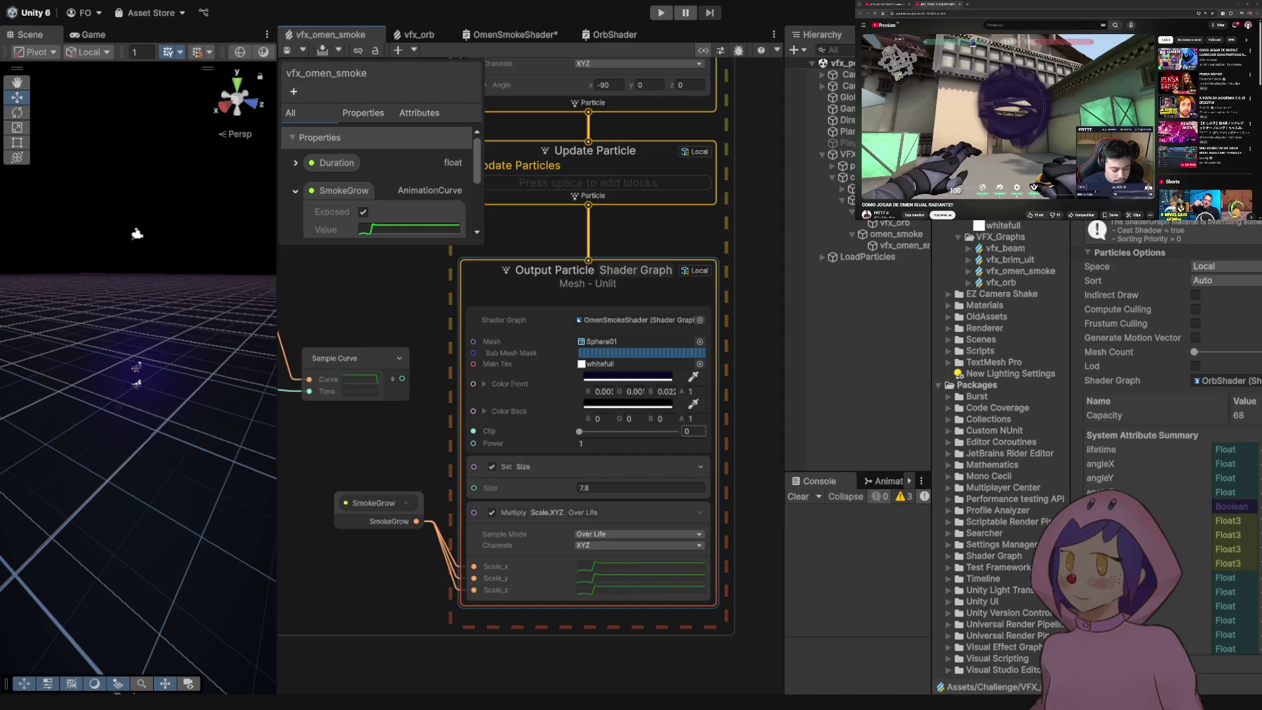
click(663, 431)
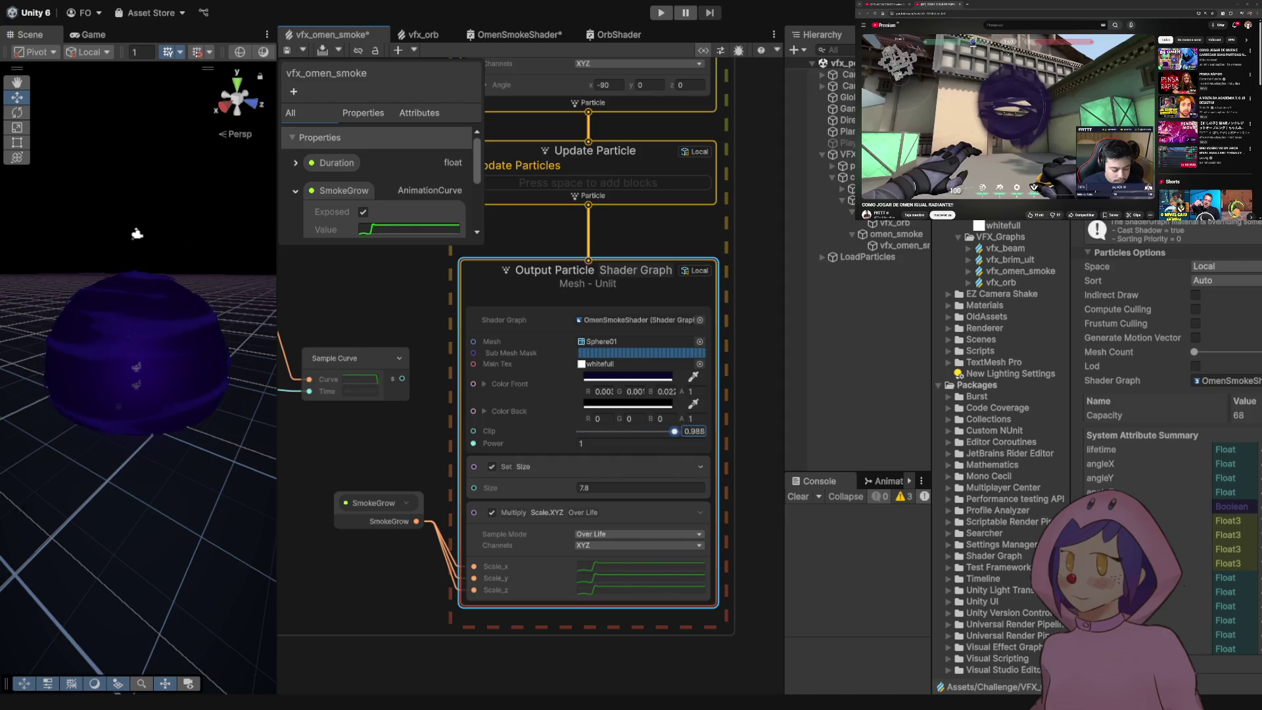
drag(662, 431, 630, 431)
click(605, 444)
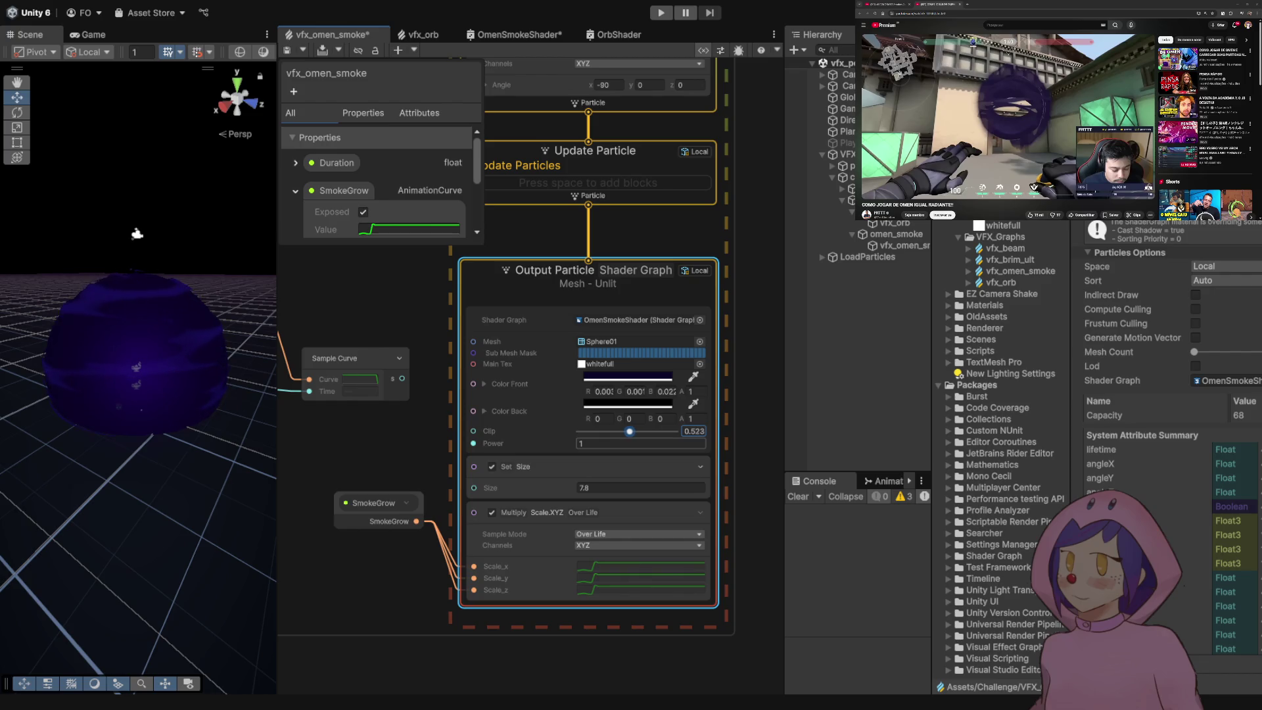
text(.09)
key(BackSpace)
key(BackSpace)
key(BackSpace)
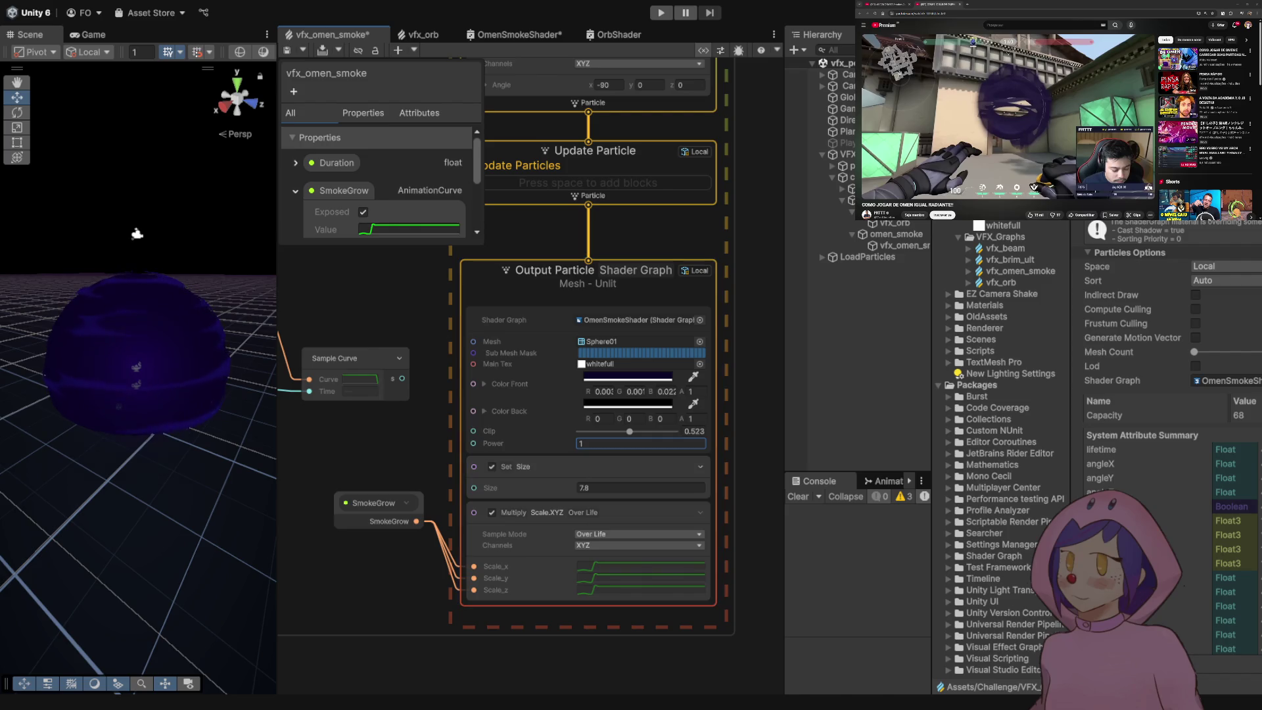
scroll(364, 411, down, 1)
drag(364, 411, 393, 423)
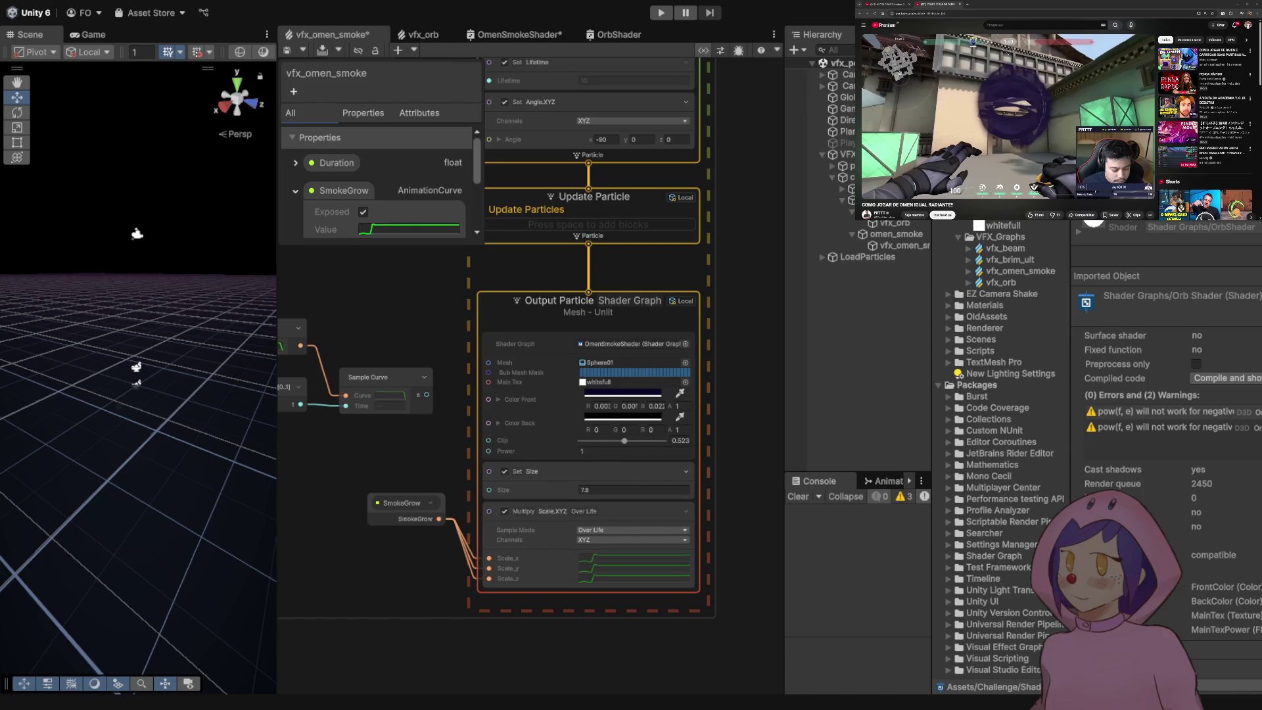
key(ctrl+s)
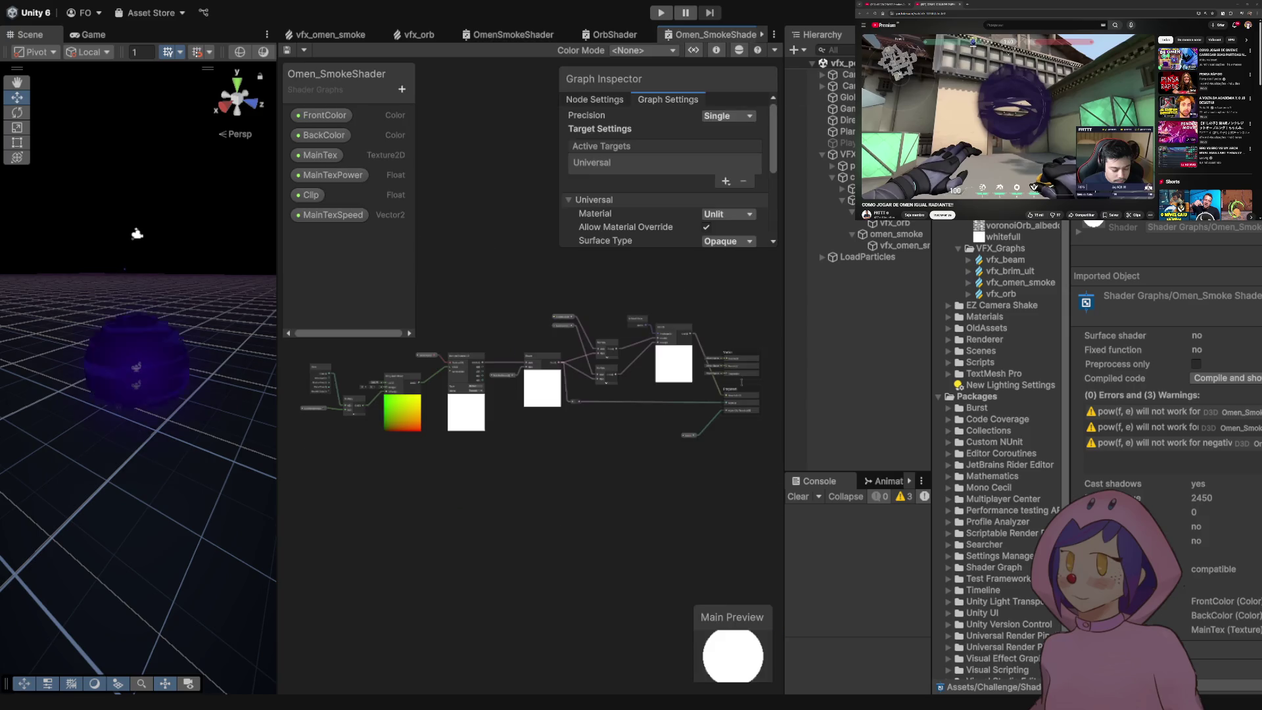
- Inspect Omen_SmokeShader's properties and Vertex/Fragment blocks, then return to vfx_omen_smoke
click(508, 34)
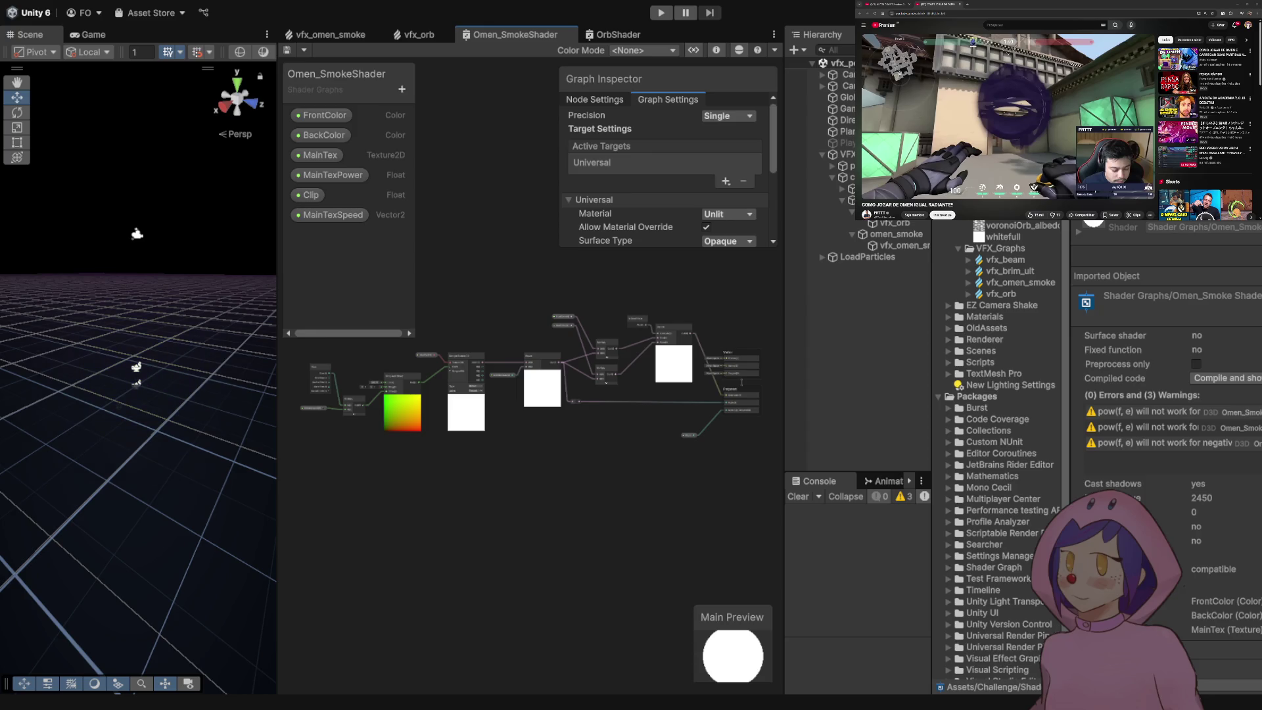
scroll(542, 372, up, 3)
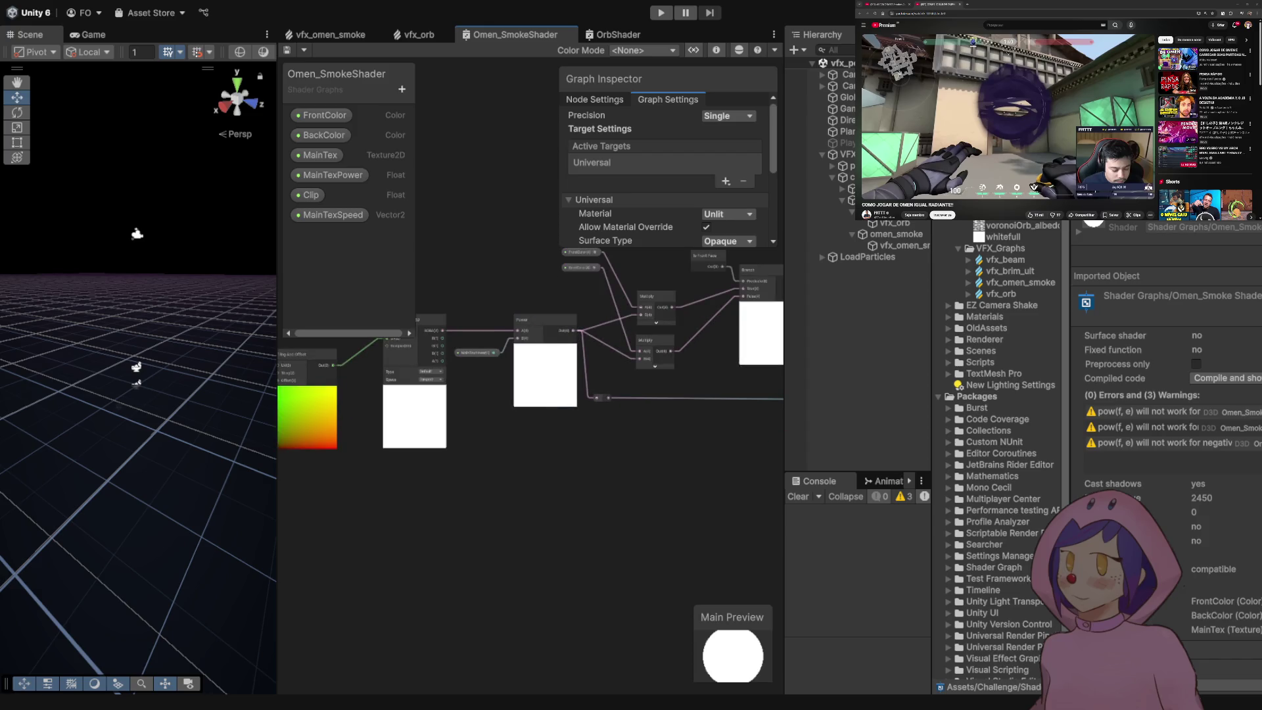
mouse_move(756, 368)
mouse_down()
mouse_move(723, 368)
mouse_move(624, 427)
mouse_move(586, 480)
mouse_up()
click(328, 35)
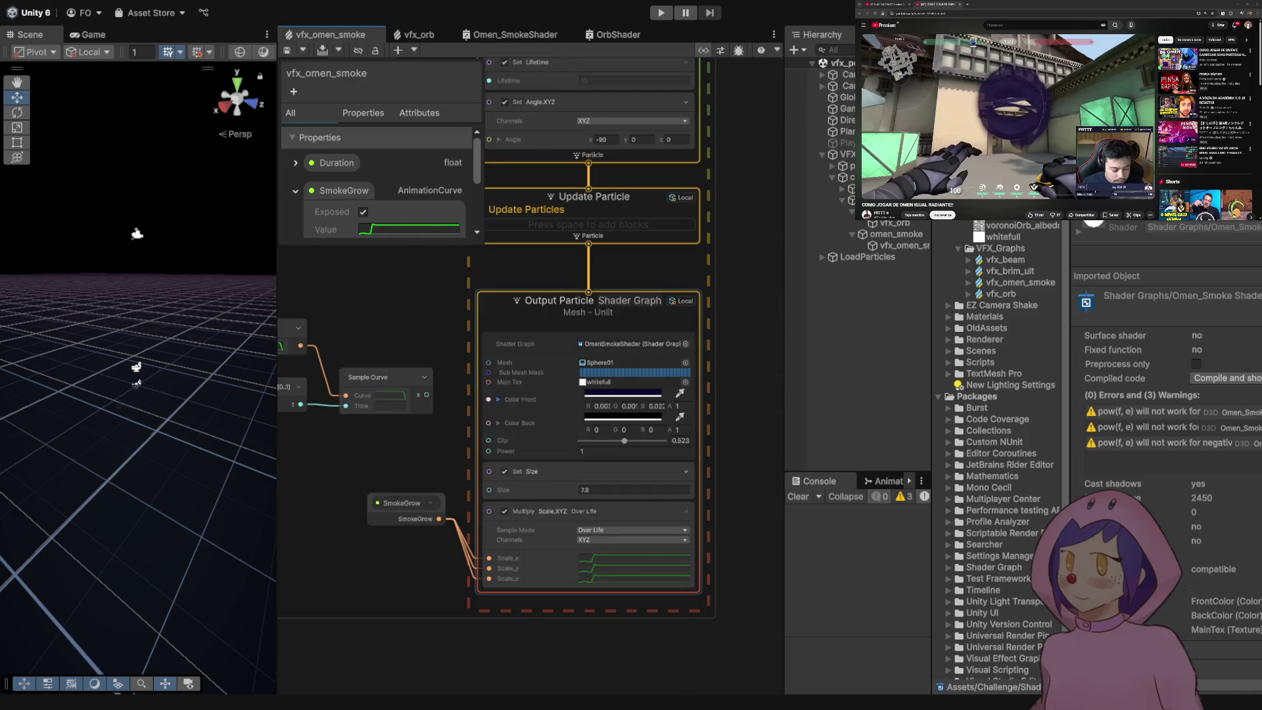
- Switch the smoke output's Shader Graph to Omen_SmokeShader, set Clip to 0.549, and save
click(631, 344)
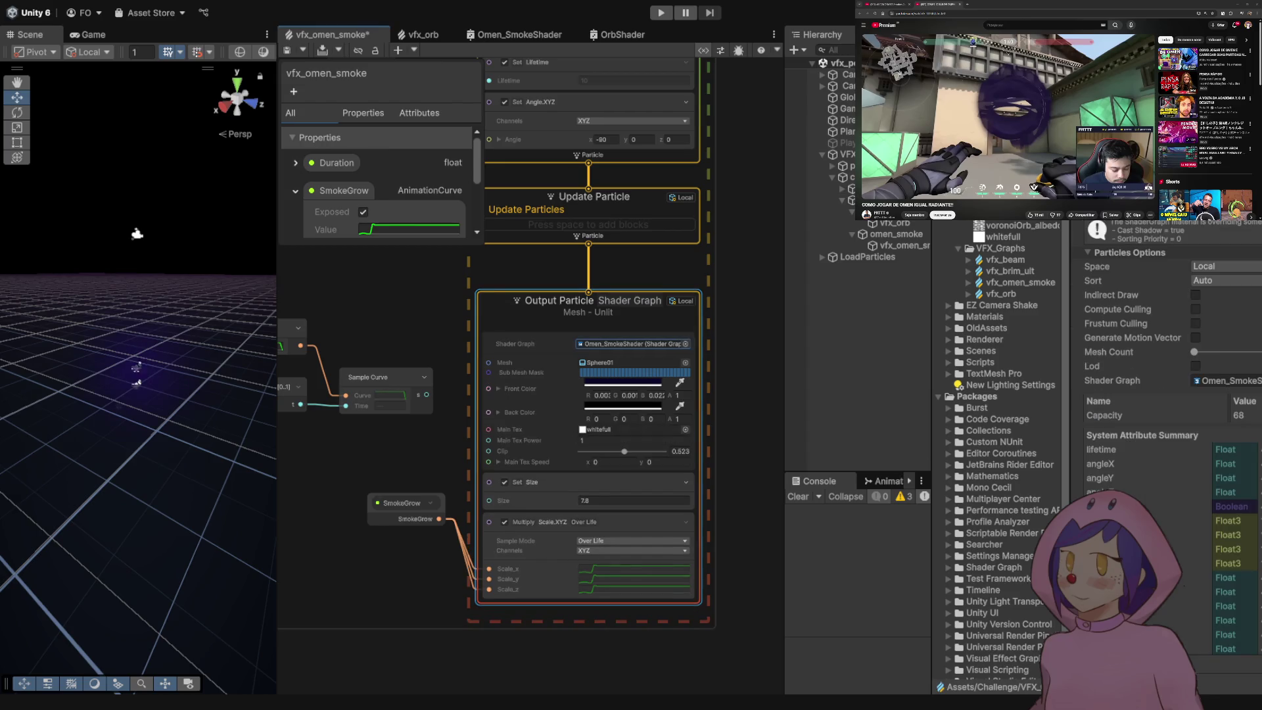
key(ctrl+s)
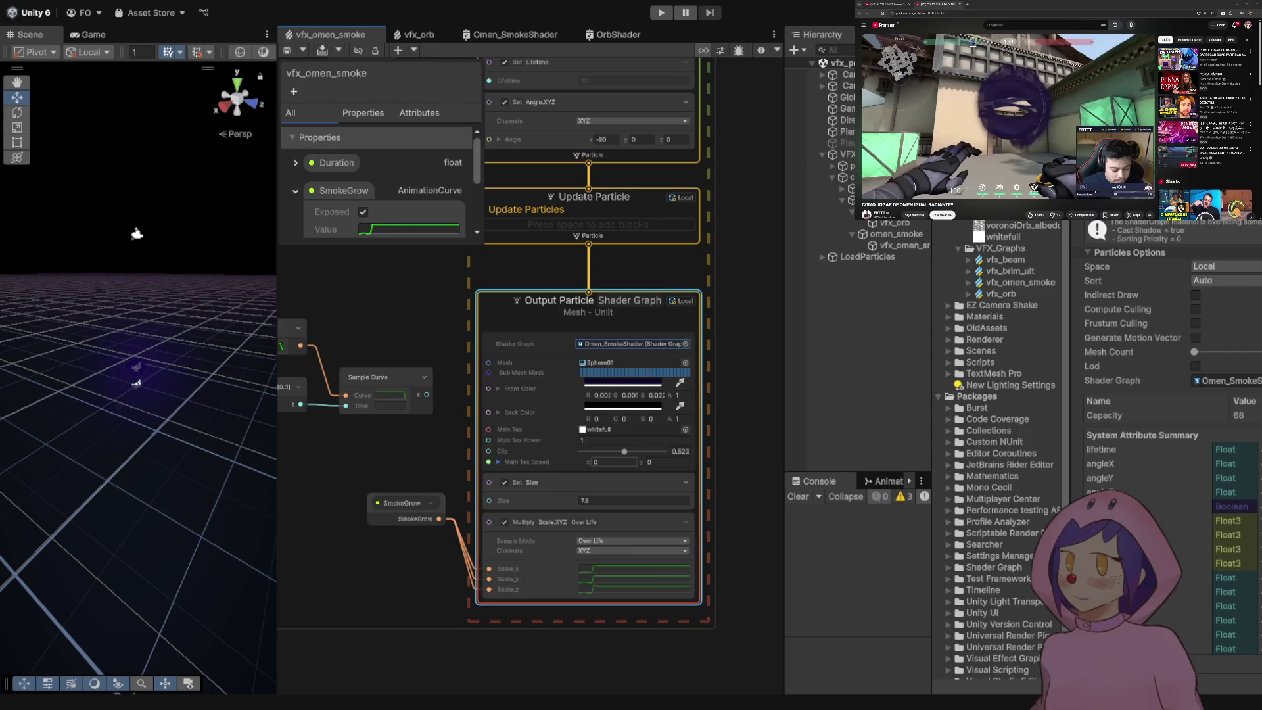
mouse_move(625, 451)
mouse_down()
mouse_move(645, 452)
mouse_move(630, 451)
mouse_up()
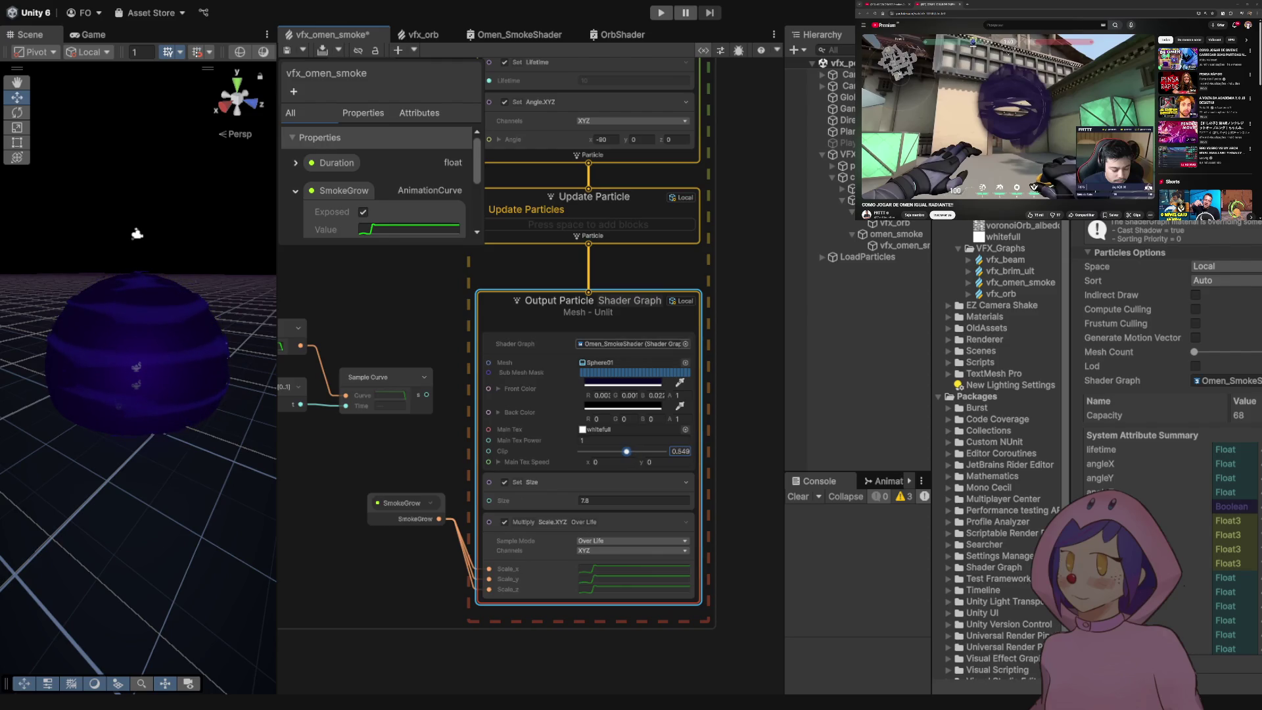
key(ctrl+s)
scroll(369, 422, down, 3)
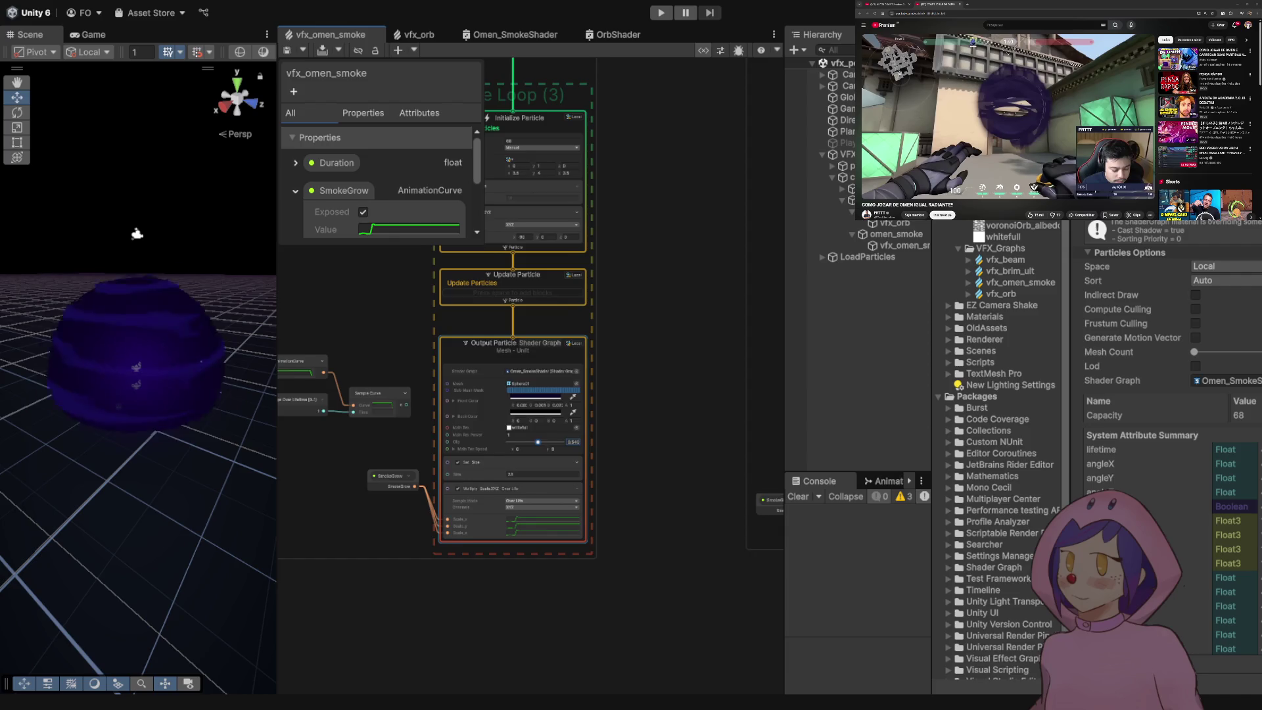
mouse_move(368, 422)
mouse_down()
mouse_move(460, 434)
mouse_move(305, 461)
mouse_up()
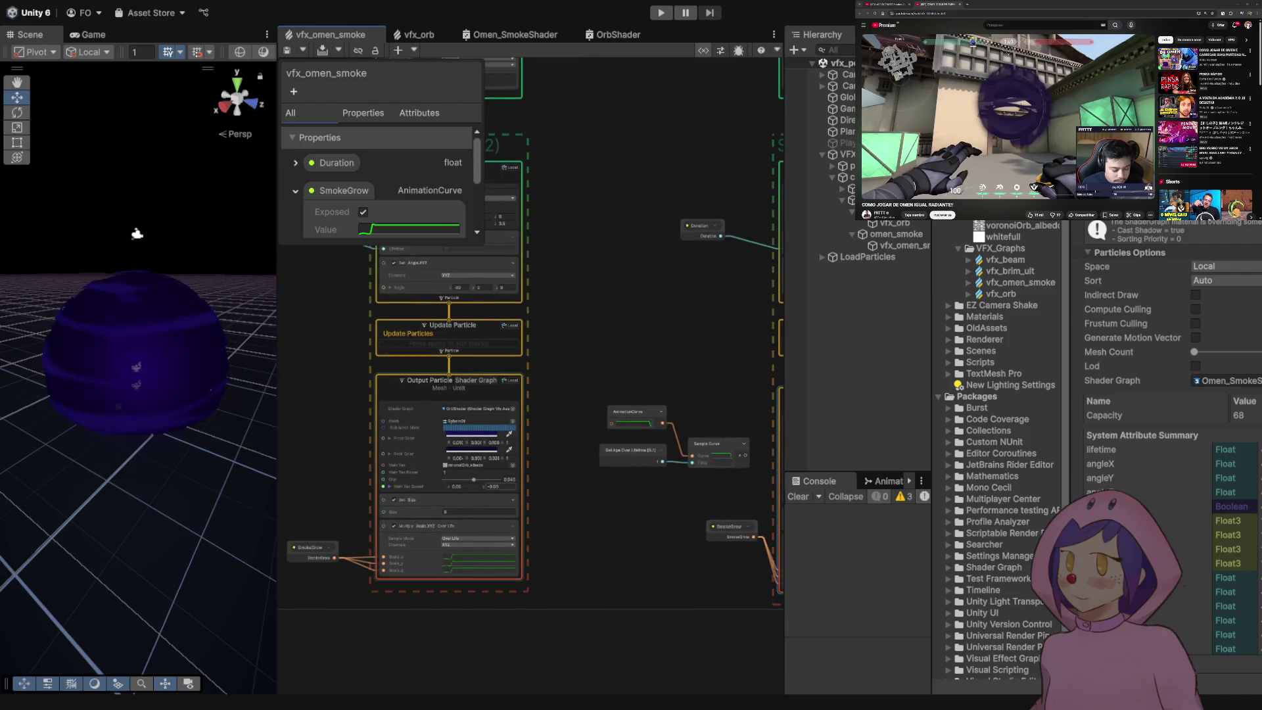
scroll(499, 473, up, 5)
scroll(500, 473, down, 3)
mouse_move(500, 473)
mouse_down()
mouse_move(591, 395)
mouse_move(302, 394)
mouse_up()
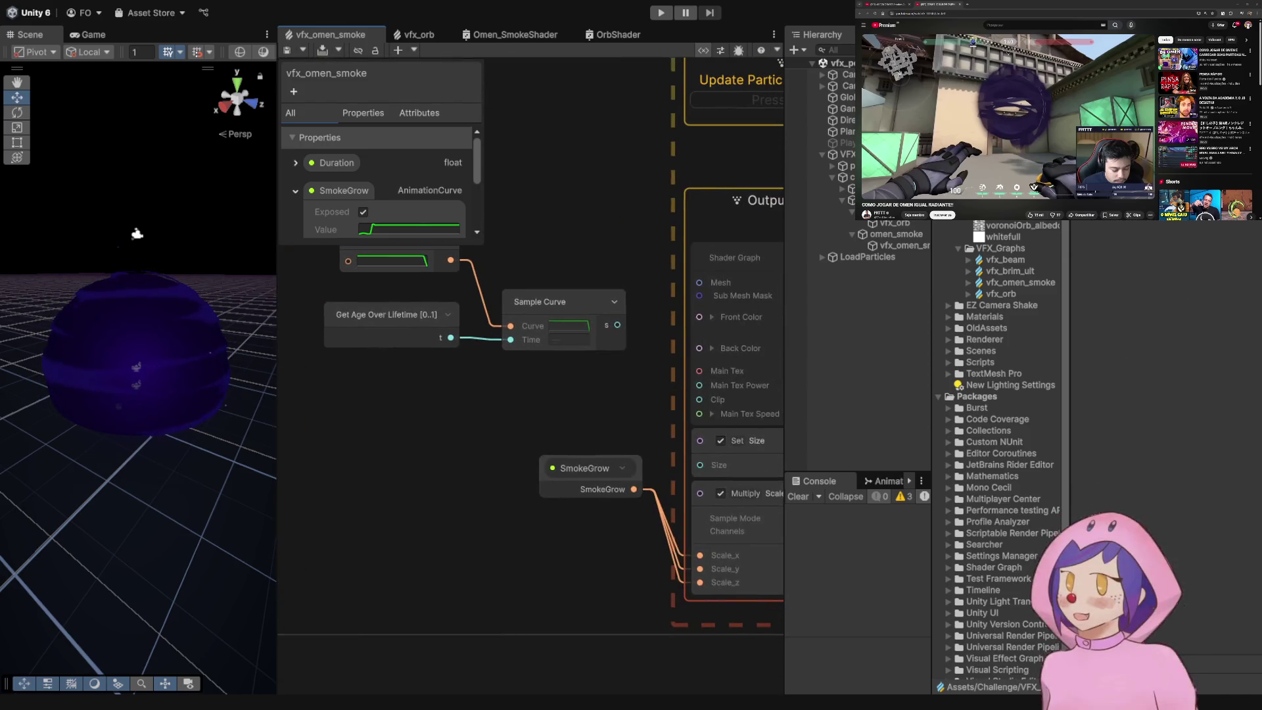
- Assign voronoiOrb_albedo as the smoke output's Main Tex and save
mouse_move(592, 394)
mouse_down()
mouse_move(562, 424)
mouse_move(342, 420)
mouse_up()
scroll(342, 421, down, 1)
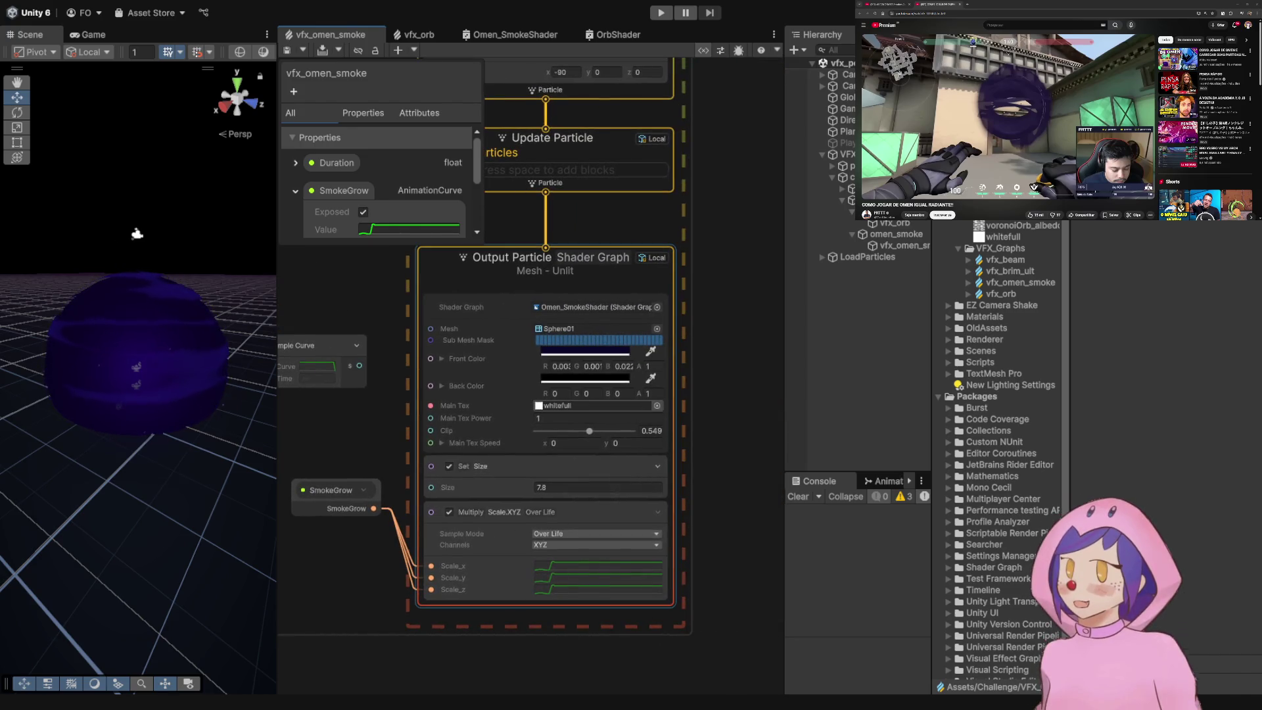
click(592, 406)
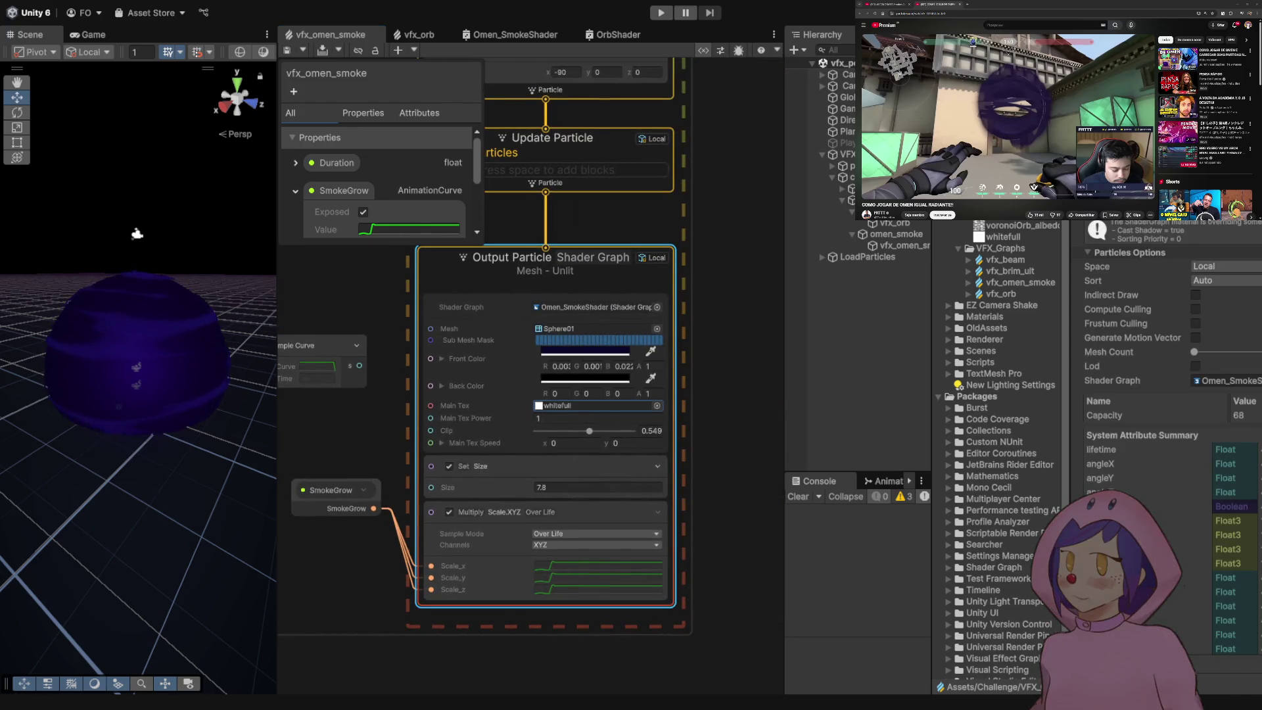
drag(1009, 225, 592, 405)
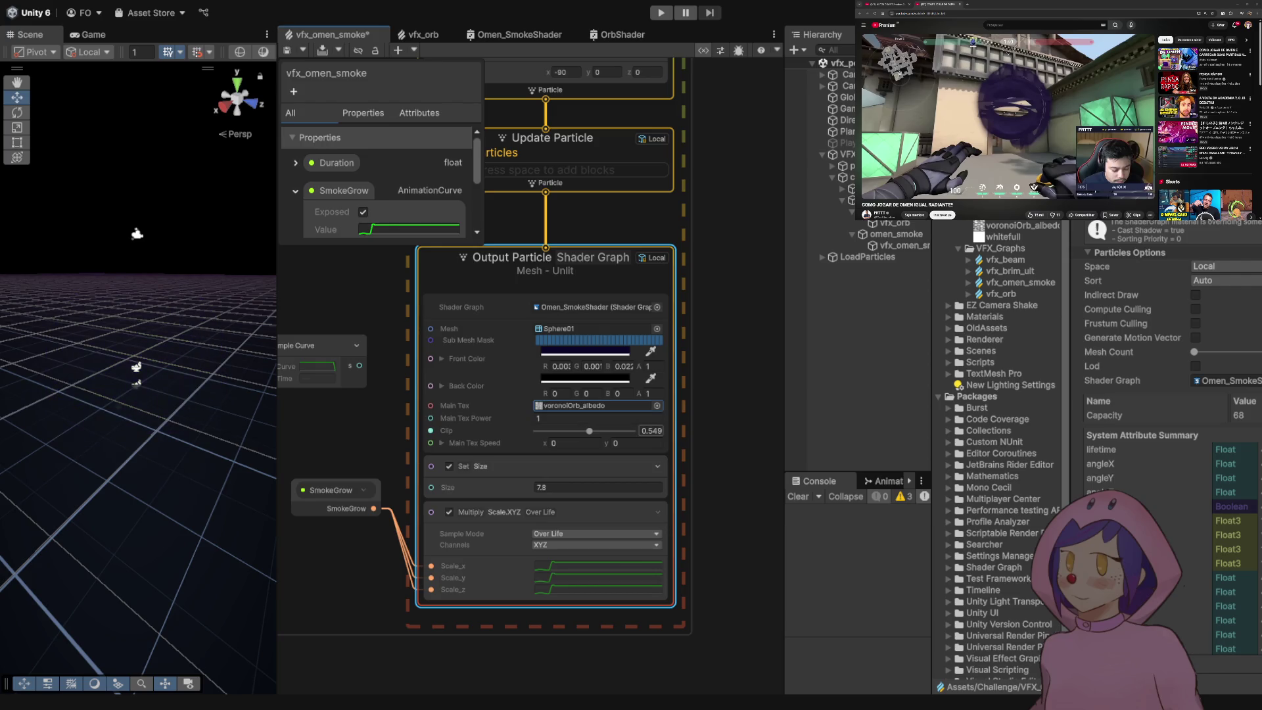
key(ctrl+s)
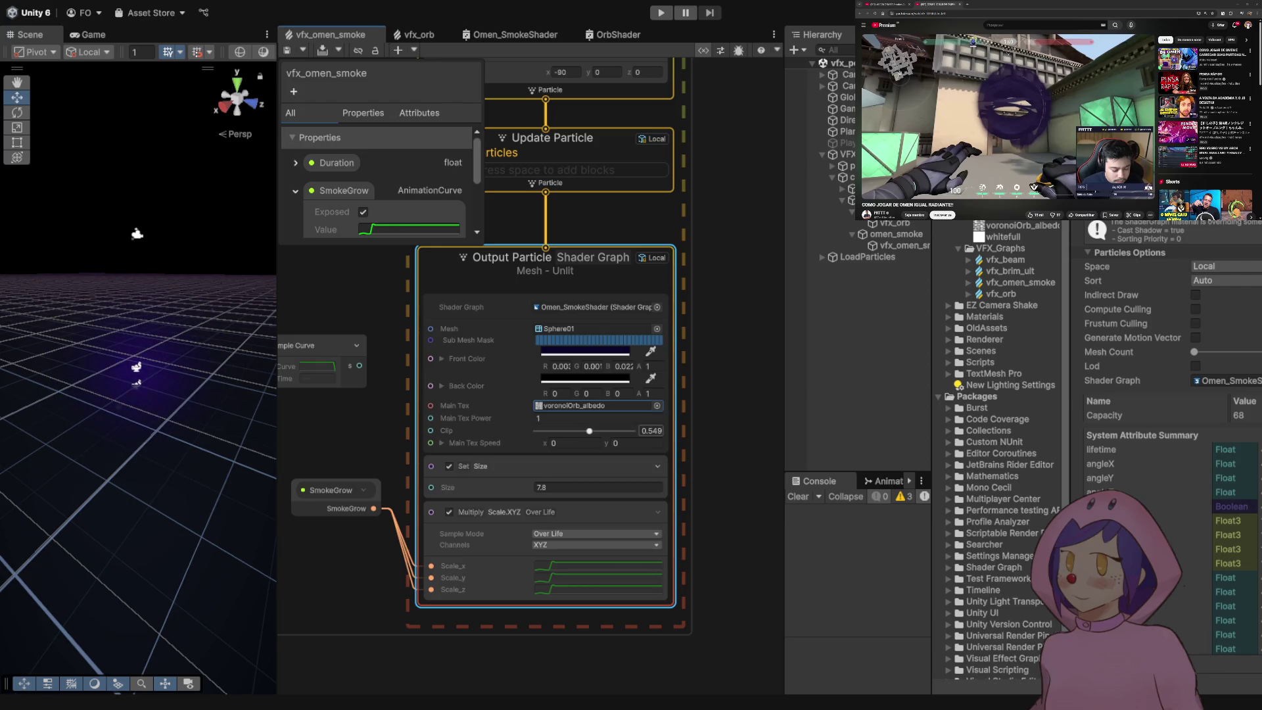
- Drive the smoke Clip from Sample Curve's s output, save, and select the AnimationCurve
mouse_move(589, 431)
mouse_down()
mouse_move(537, 431)
mouse_move(619, 431)
mouse_move(536, 430)
mouse_up()
drag(360, 366, 431, 431)
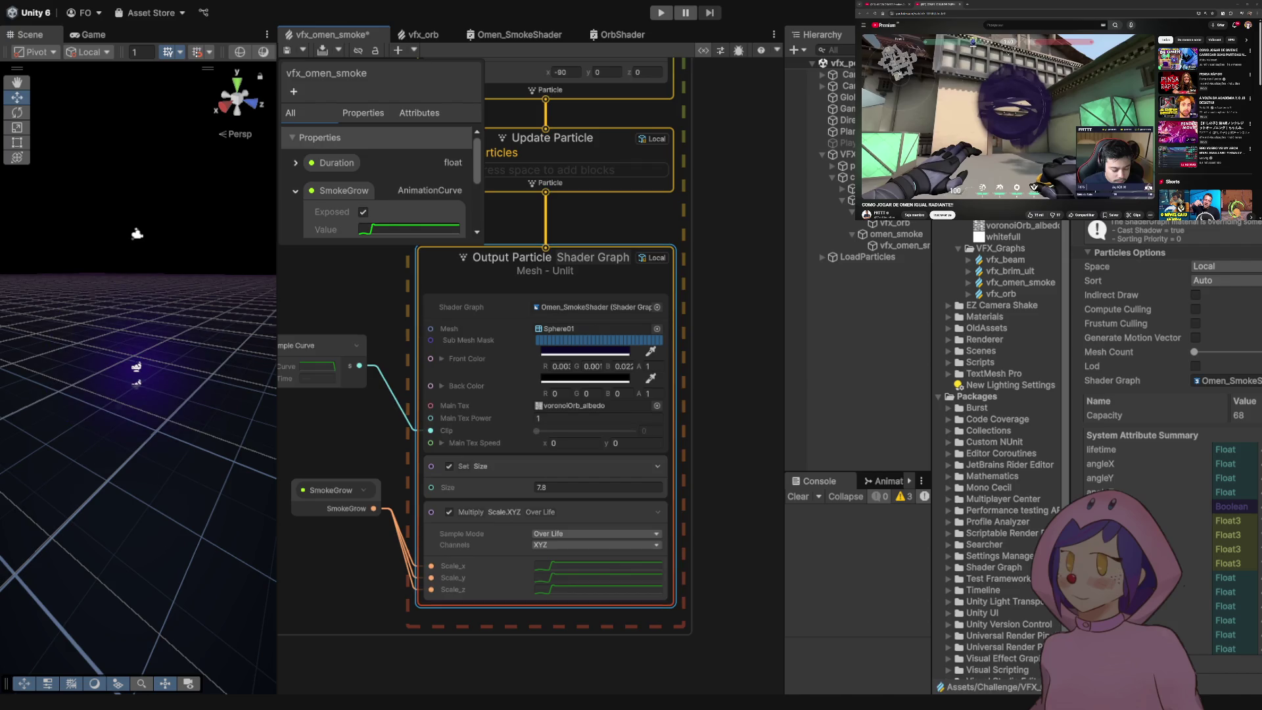
key(ctrl+s)
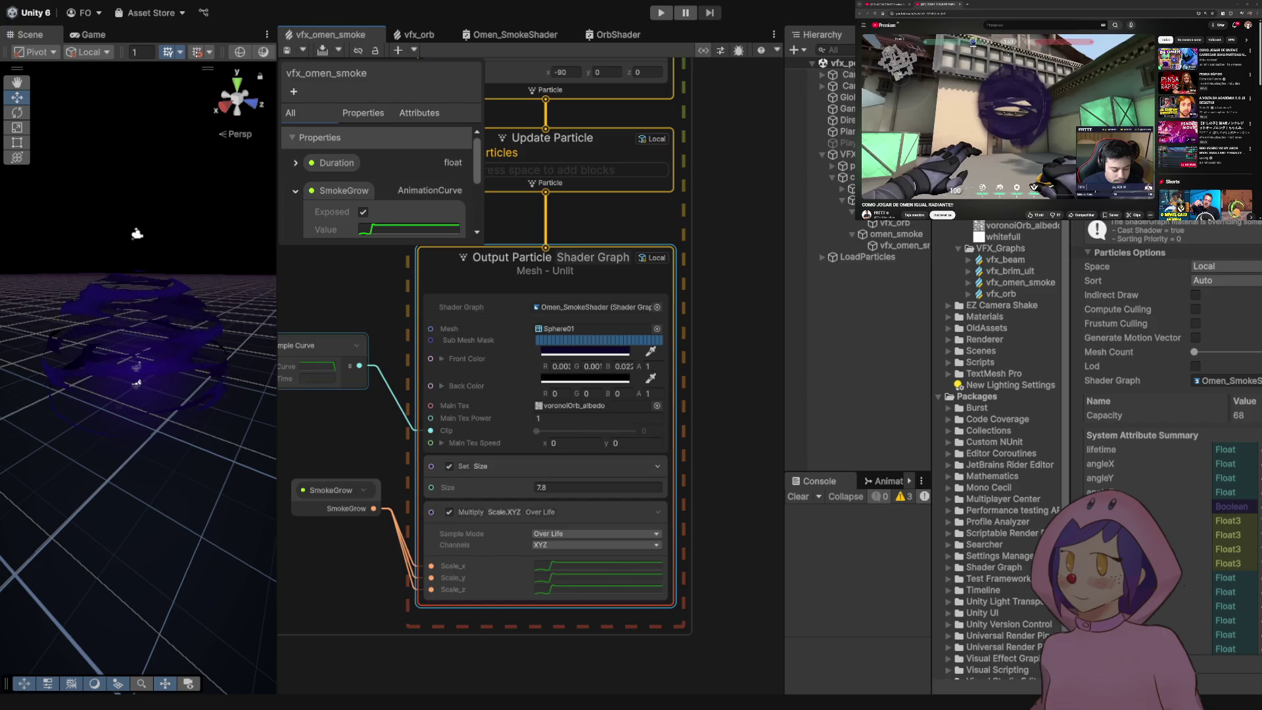
drag(460, 329, 752, 386)
click(447, 347)
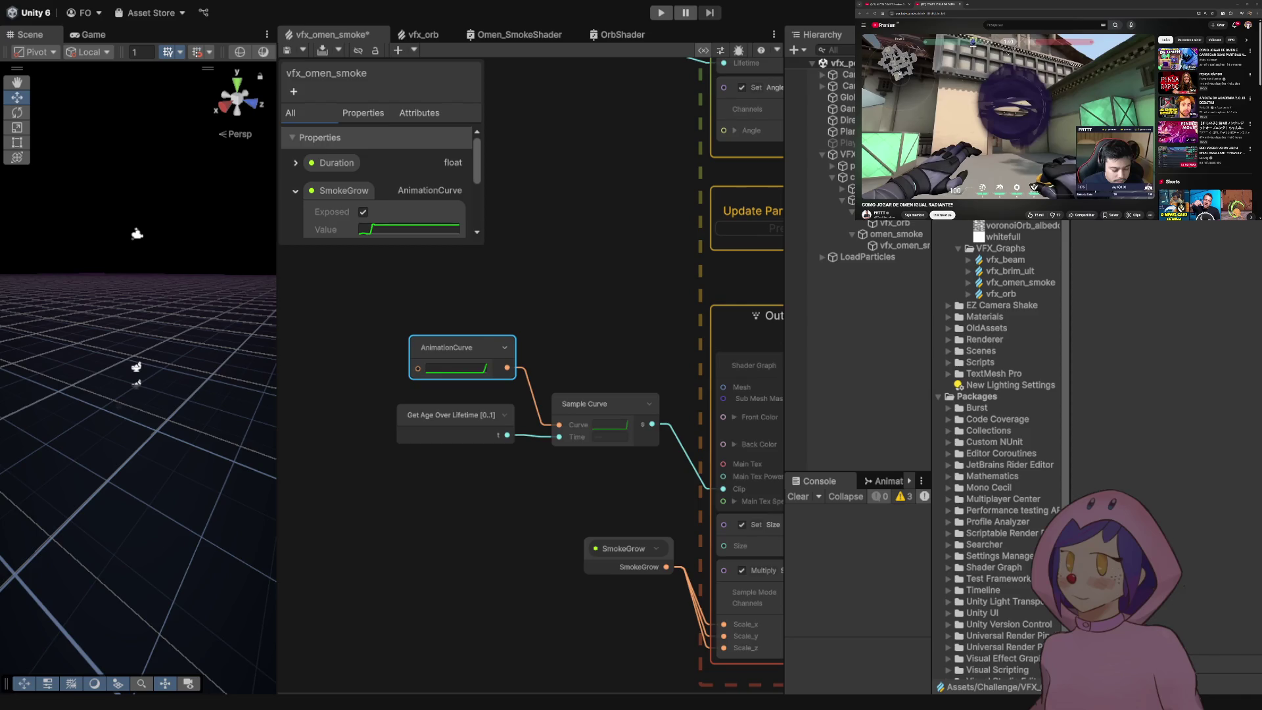
- Place the AnimationCurve, Get Age and Sample Curve nodes by the orb output, link them to its Clip, and save
key(ctrl+s)
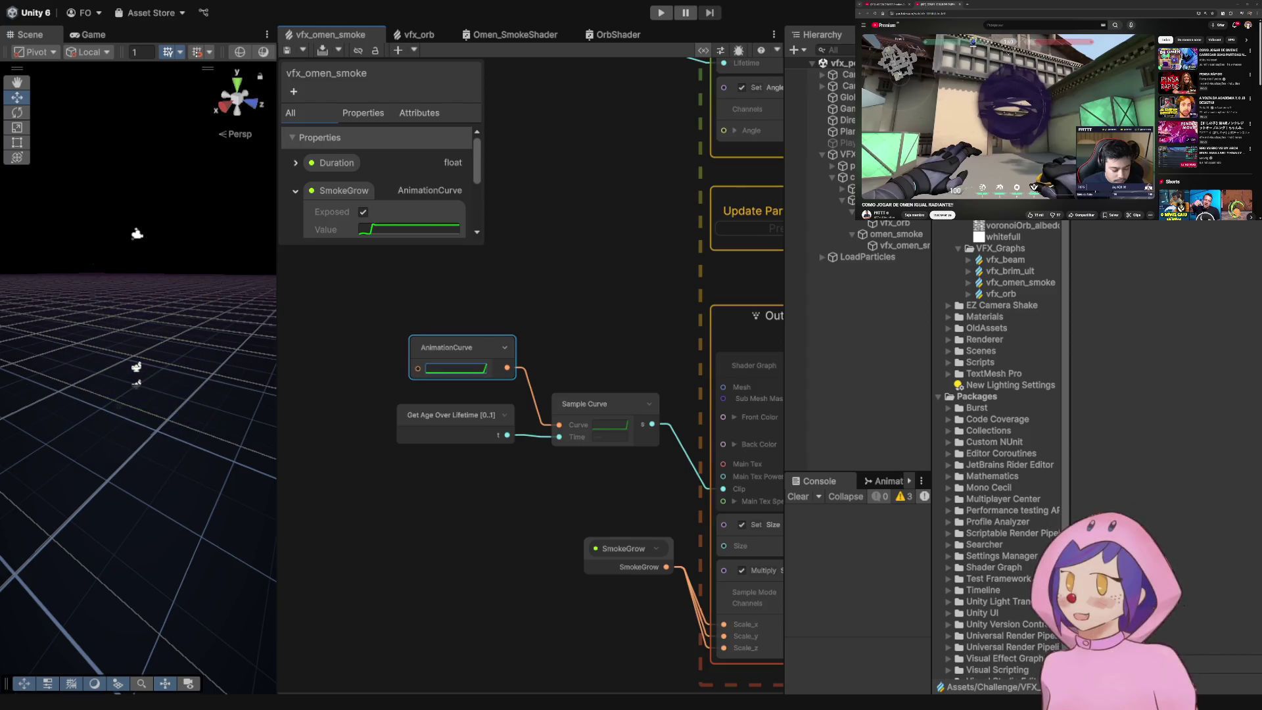
drag(388, 480, 591, 322)
scroll(590, 334, down, 3)
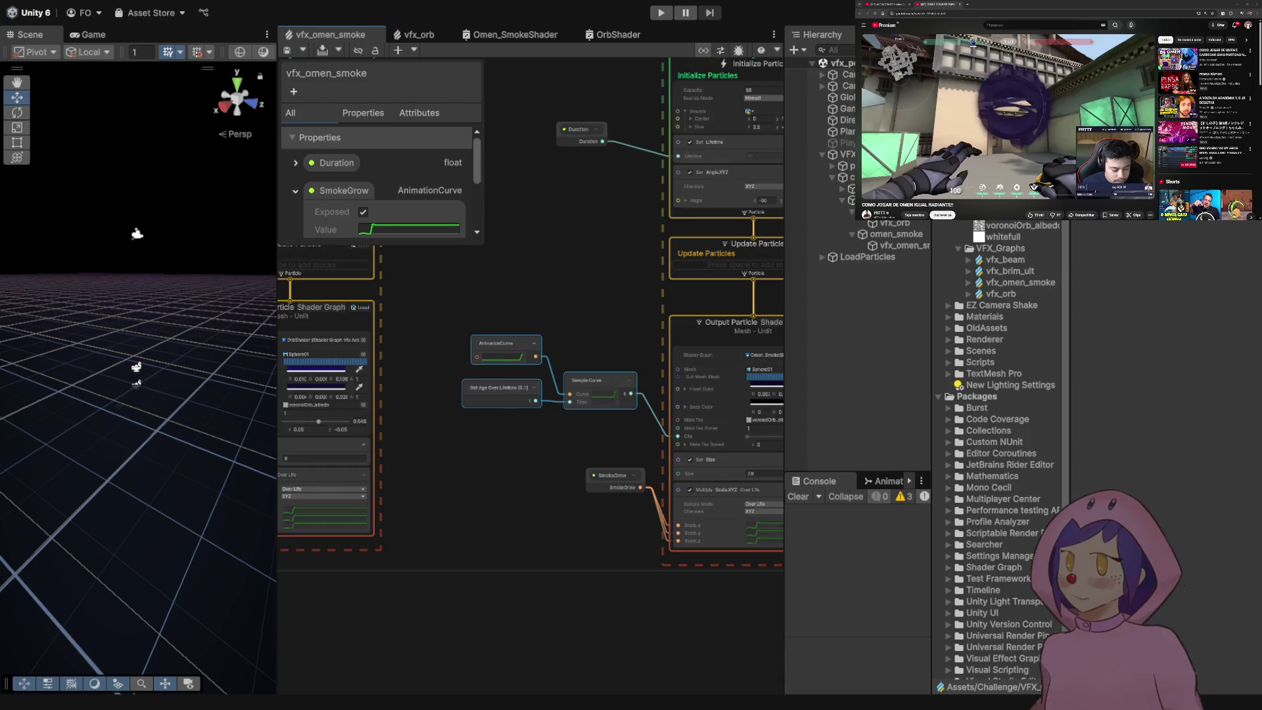
mouse_move(599, 379)
mouse_down()
mouse_move(591, 490)
mouse_move(476, 472)
mouse_up()
scroll(520, 532, up, 5)
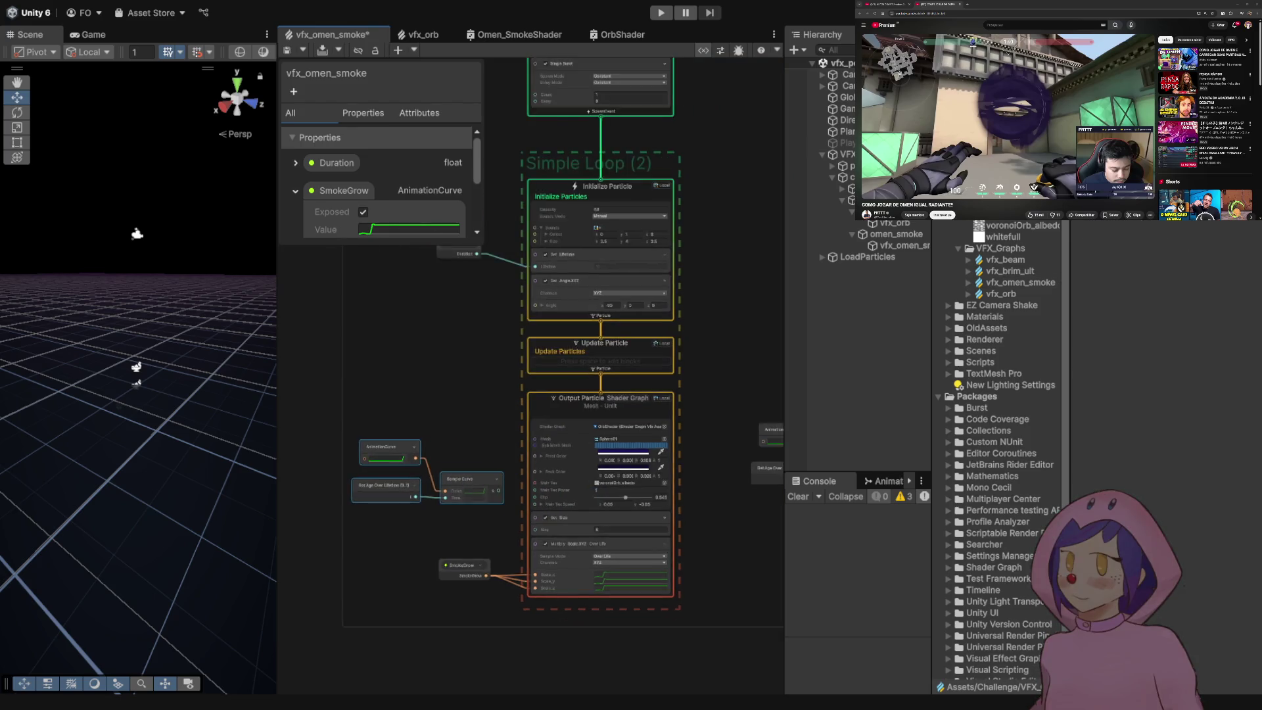
mouse_move(493, 426)
mouse_down()
mouse_move(590, 425)
mouse_move(590, 444)
mouse_up()
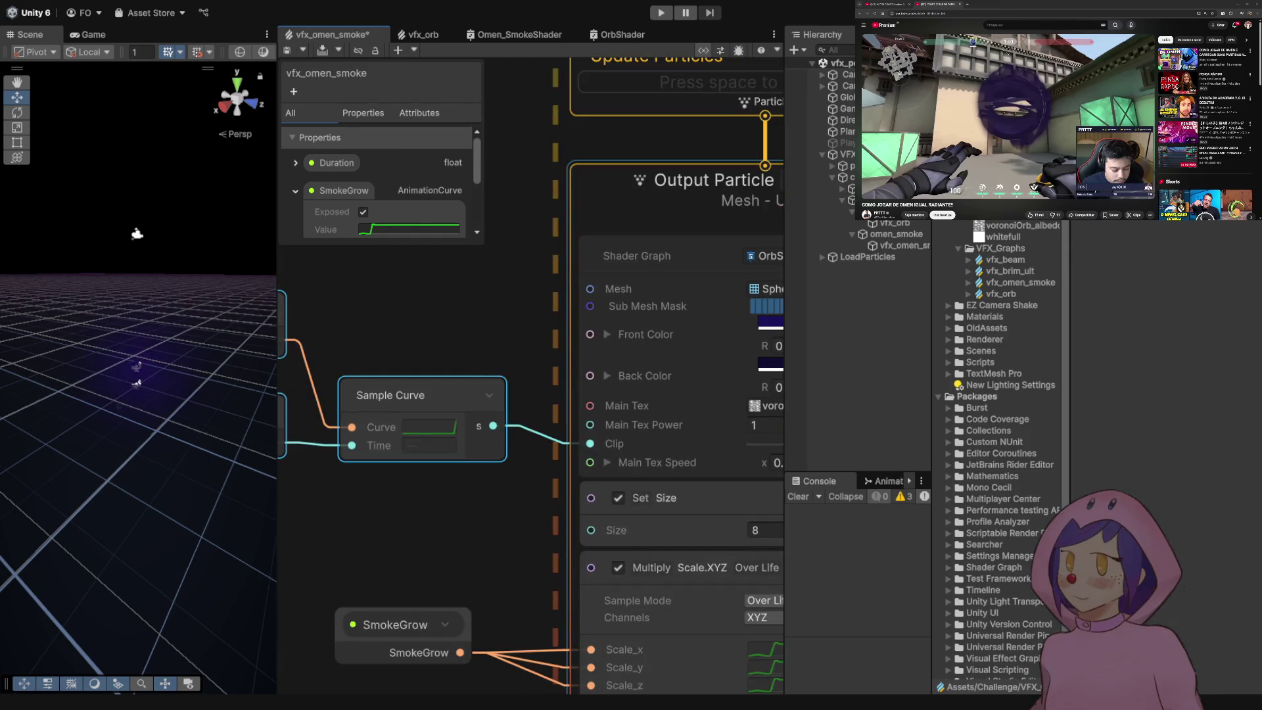
key(ctrl+s)
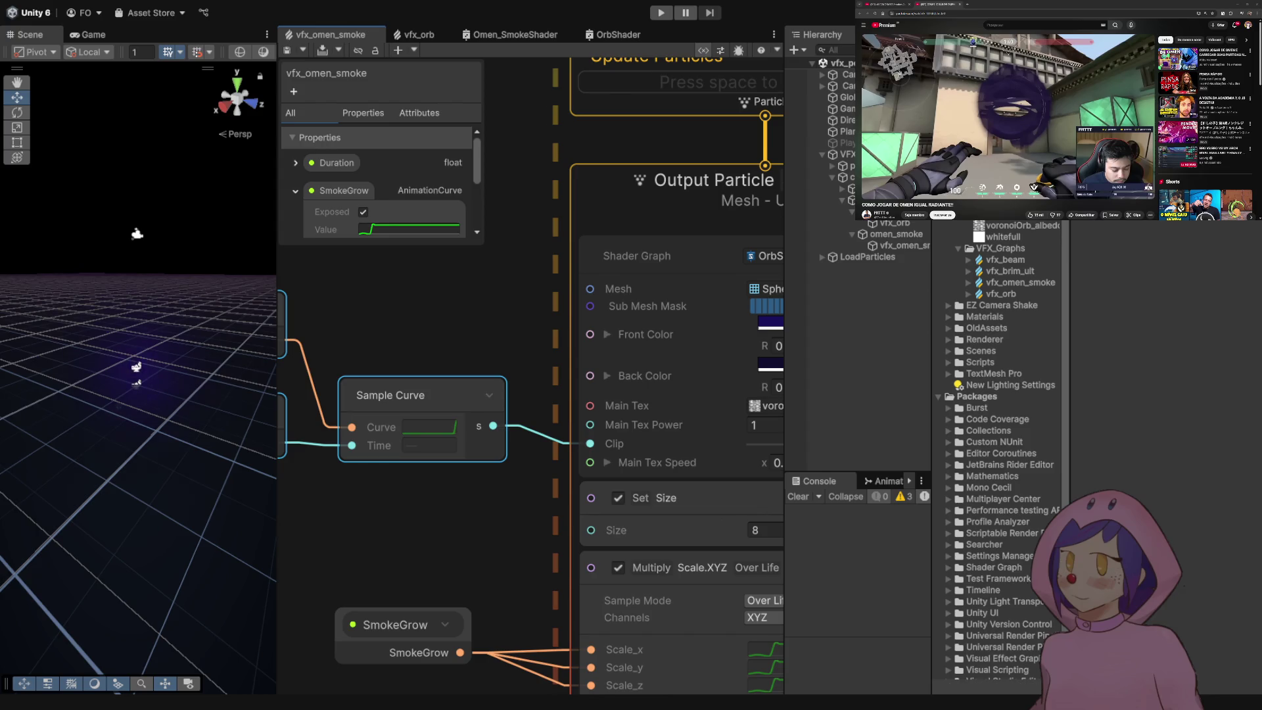
- Select the AnimationCurve node to reshape the smoke Clip curve: rise early, hold, drop late
scroll(511, 459, down, 2)
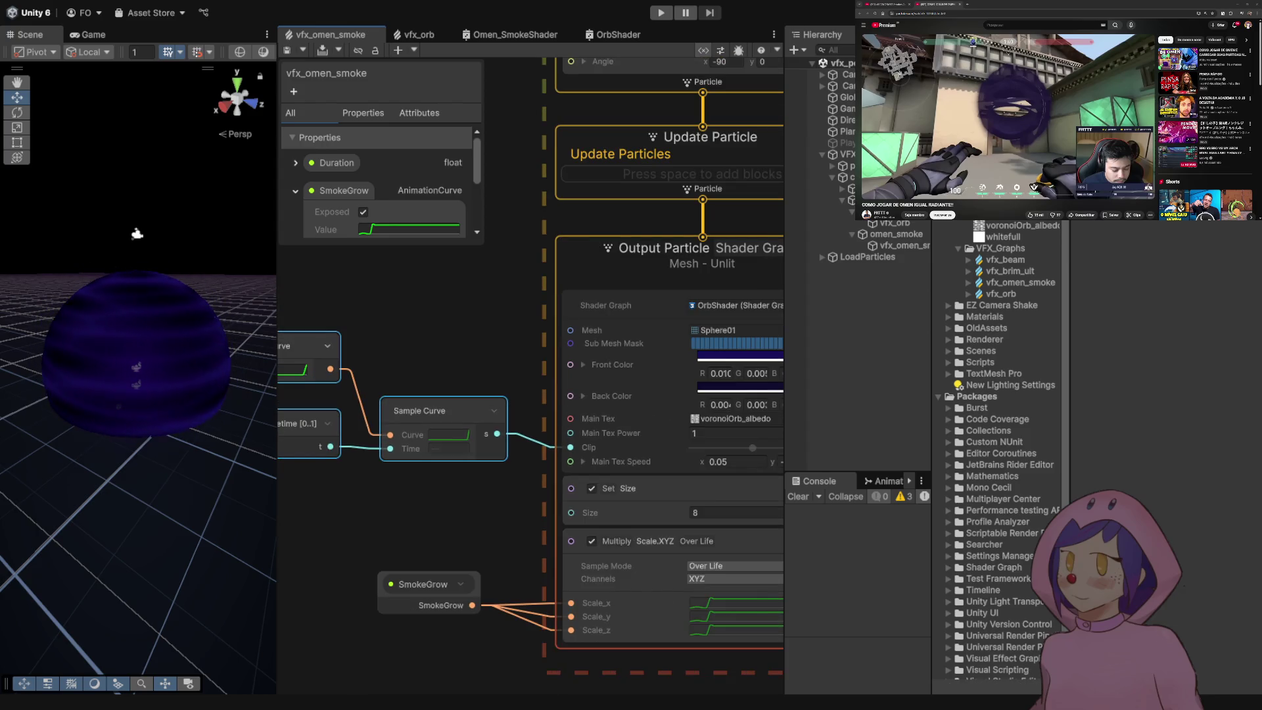
scroll(507, 460, down, 1)
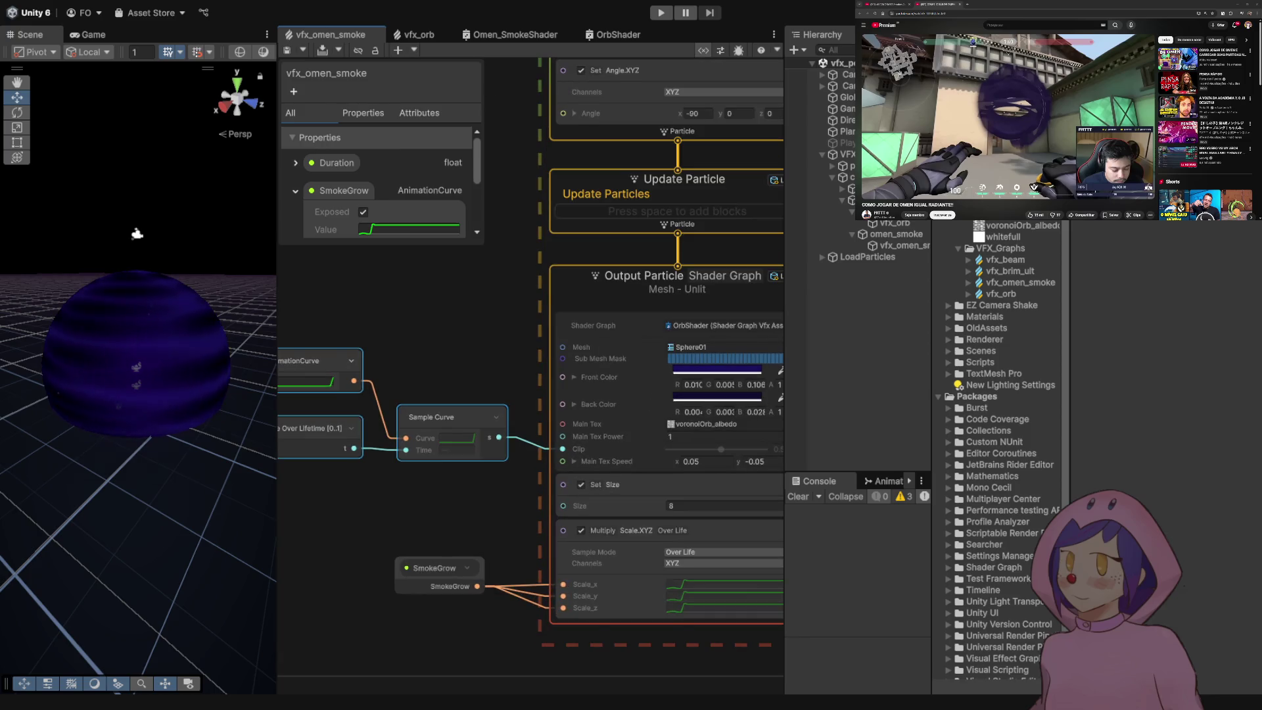
drag(303, 382, 383, 394)
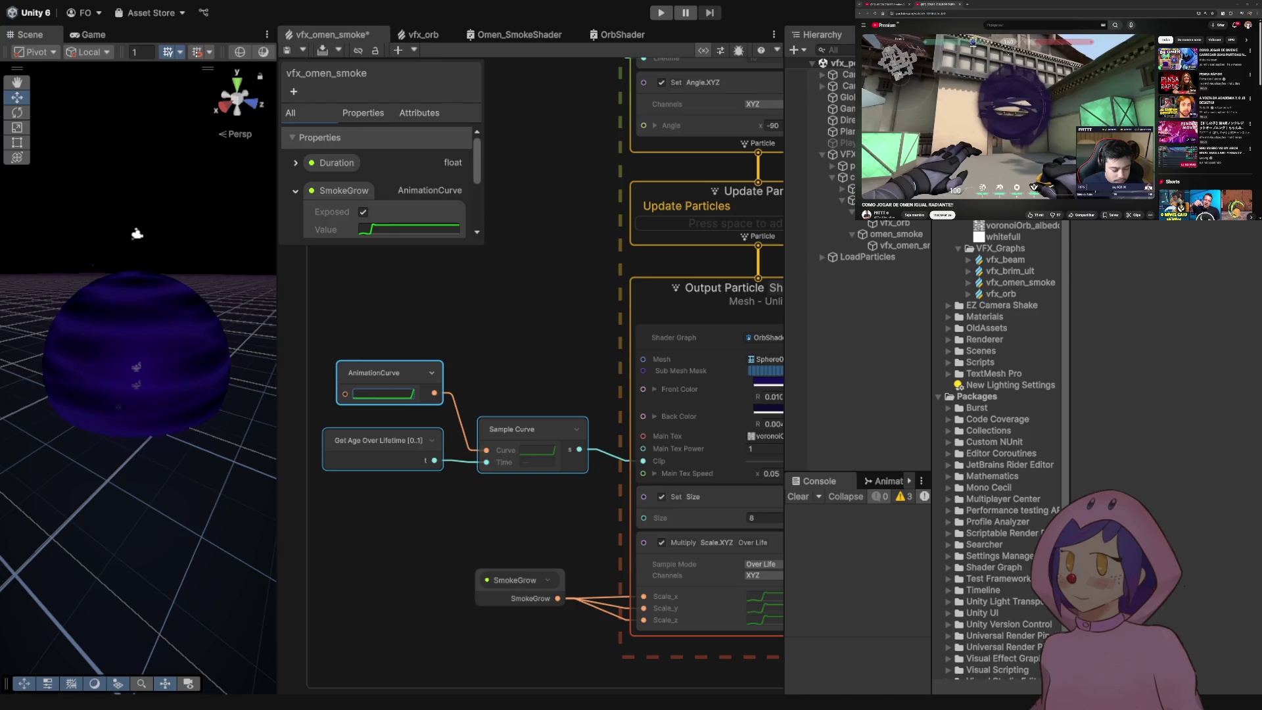
click(1021, 282)
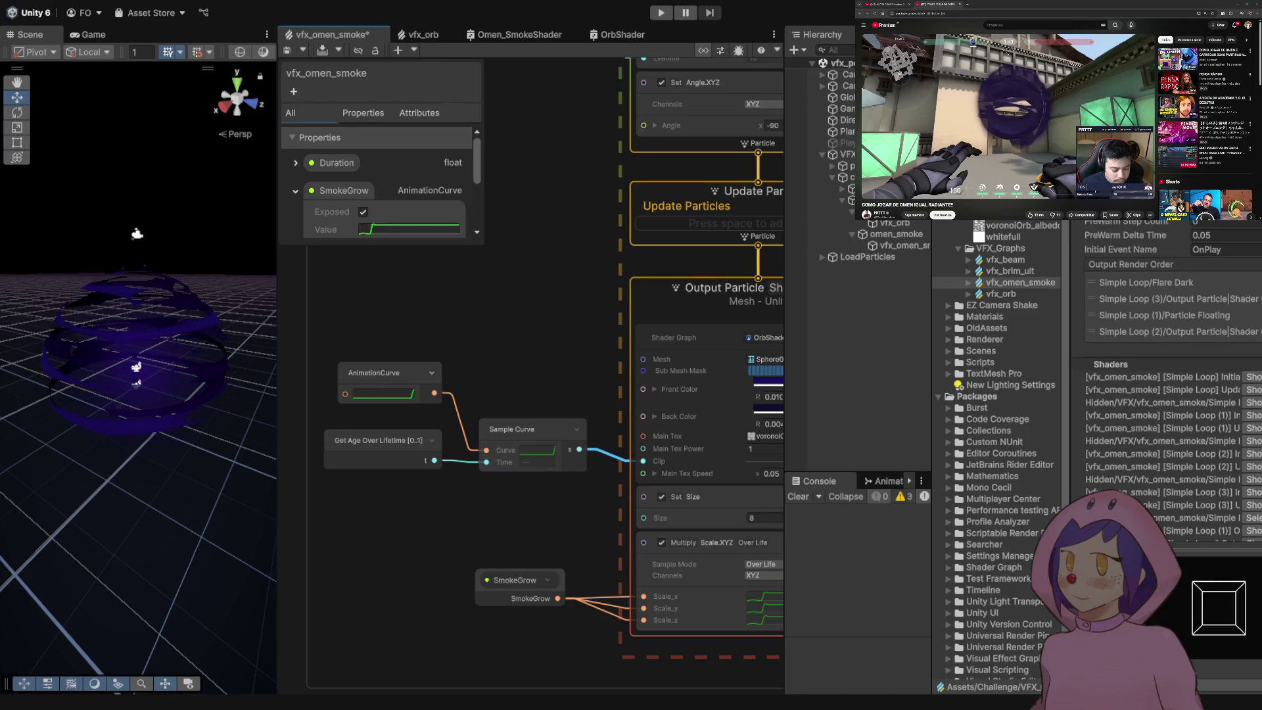
mouse_move(460, 328)
mouse_down()
mouse_move(379, 332)
mouse_move(404, 336)
mouse_up()
click(322, 380)
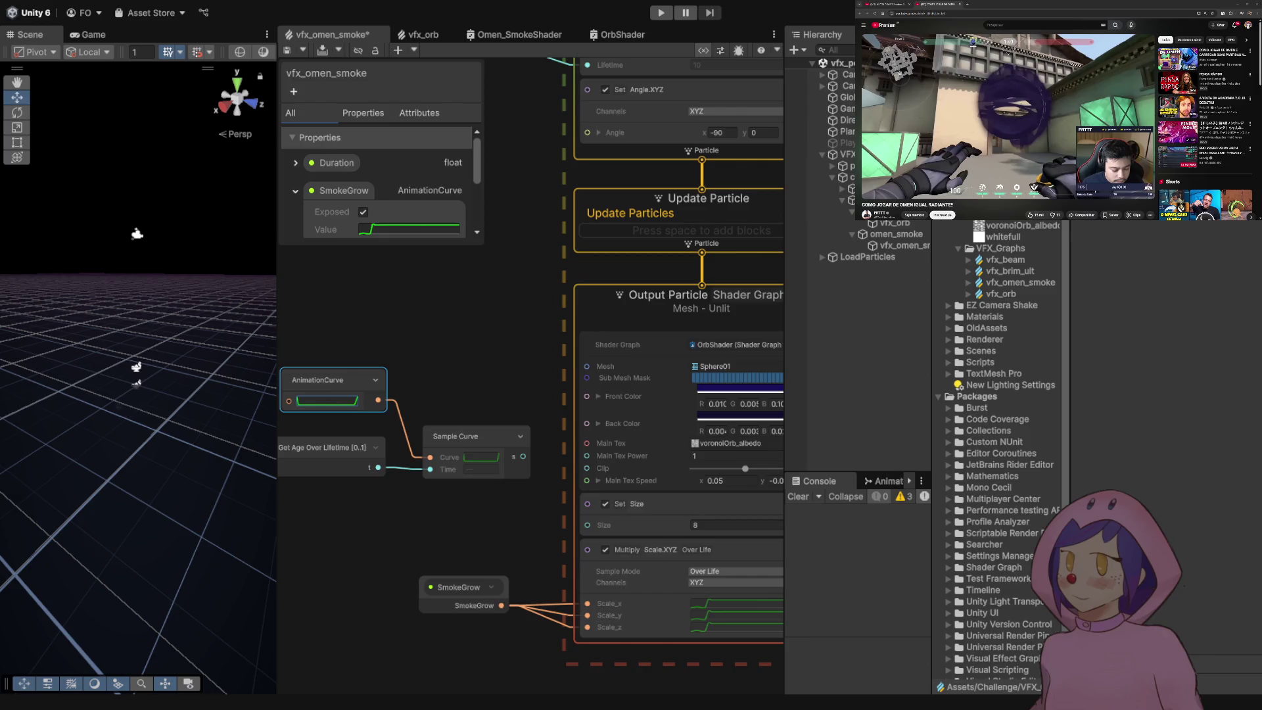
- Connect the Sample Curve output to the orb output's Clip input and save the graph
key(ctrl+s)
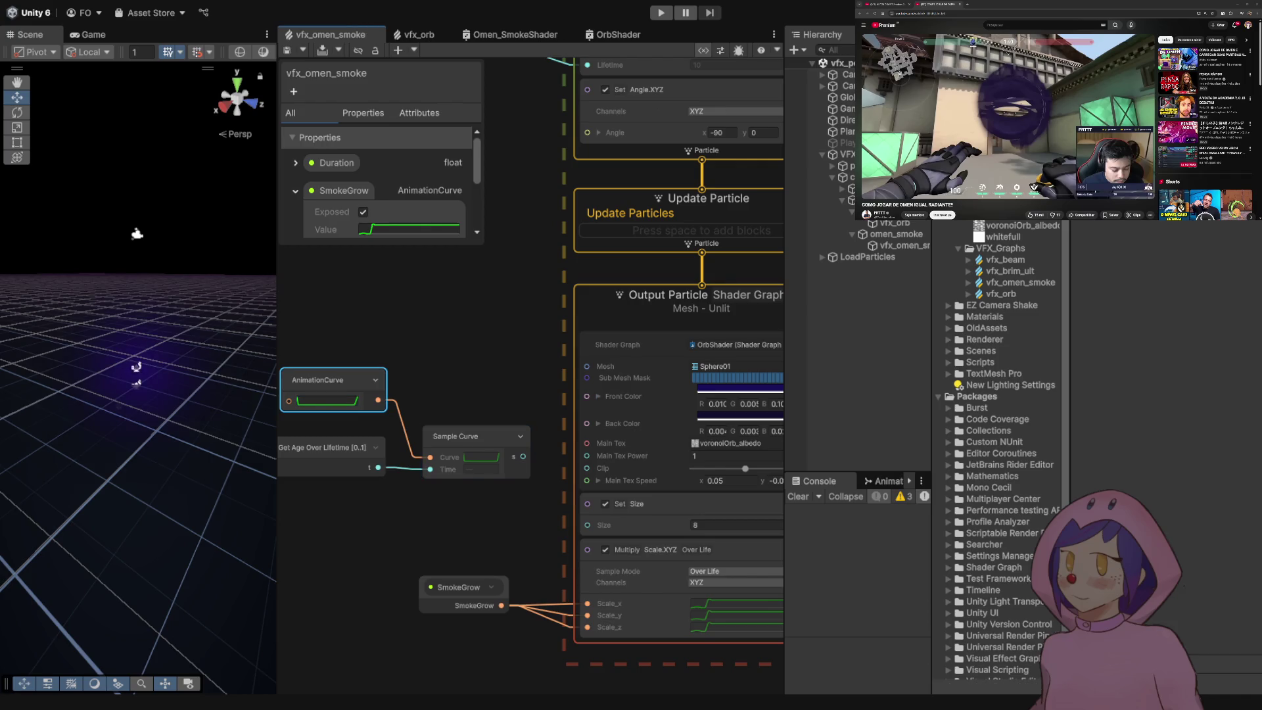
drag(522, 456, 587, 468)
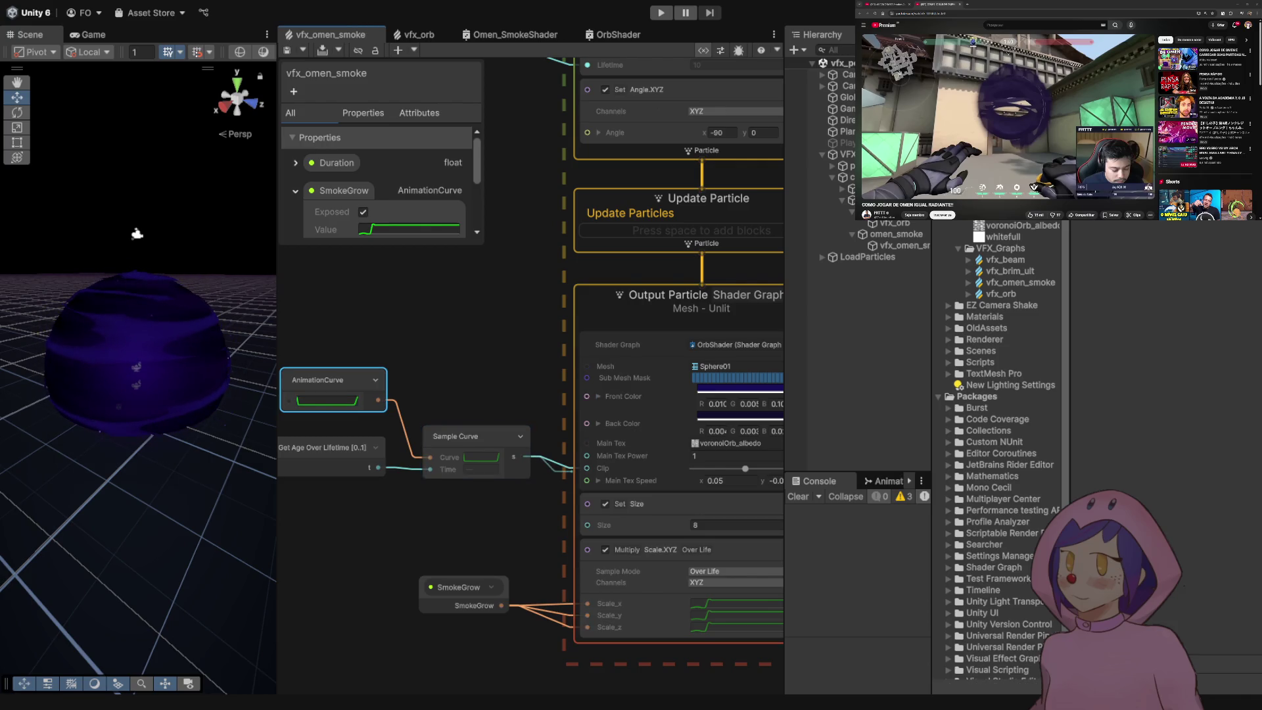
key(ctrl+s)
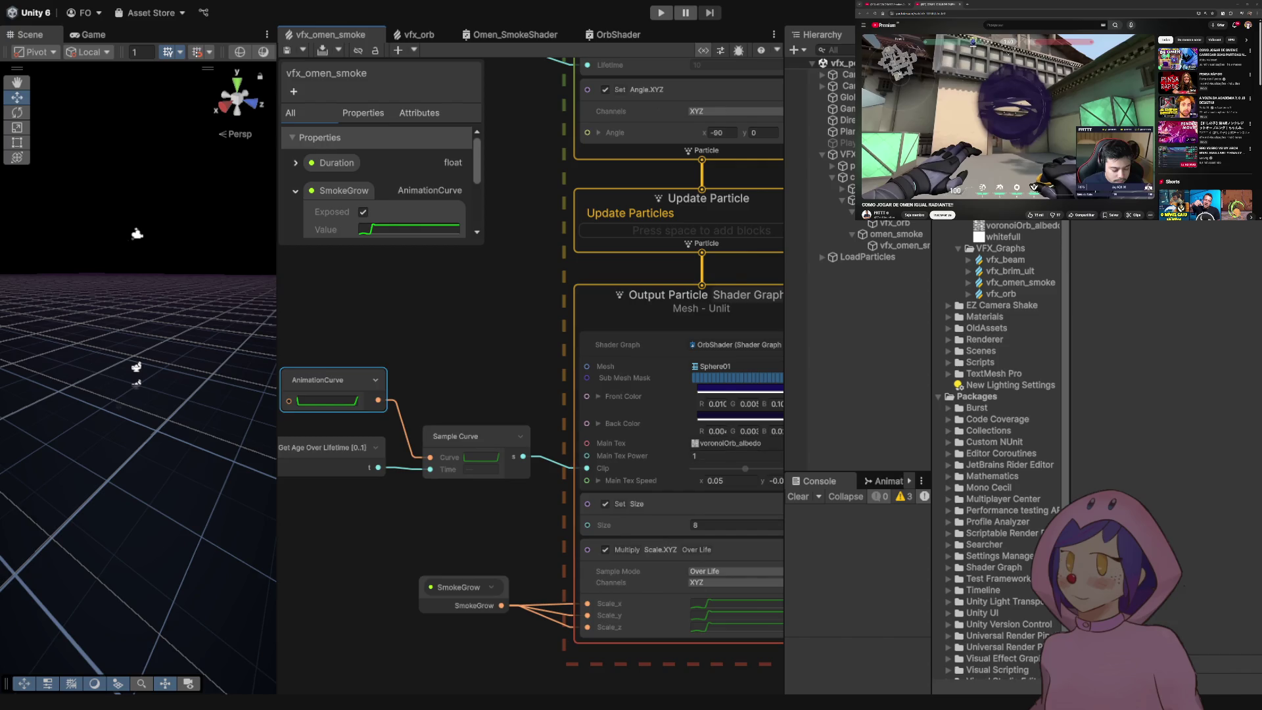
scroll(496, 391, down, 5)
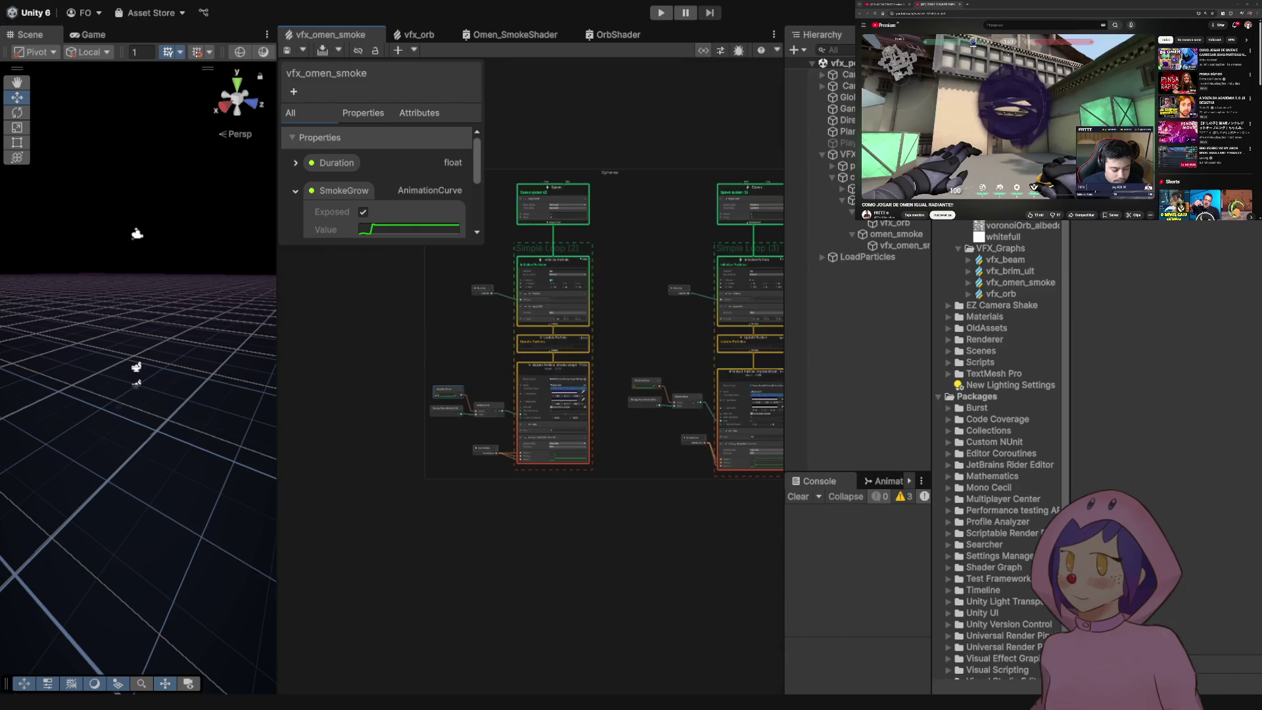
scroll(464, 358, up, 5)
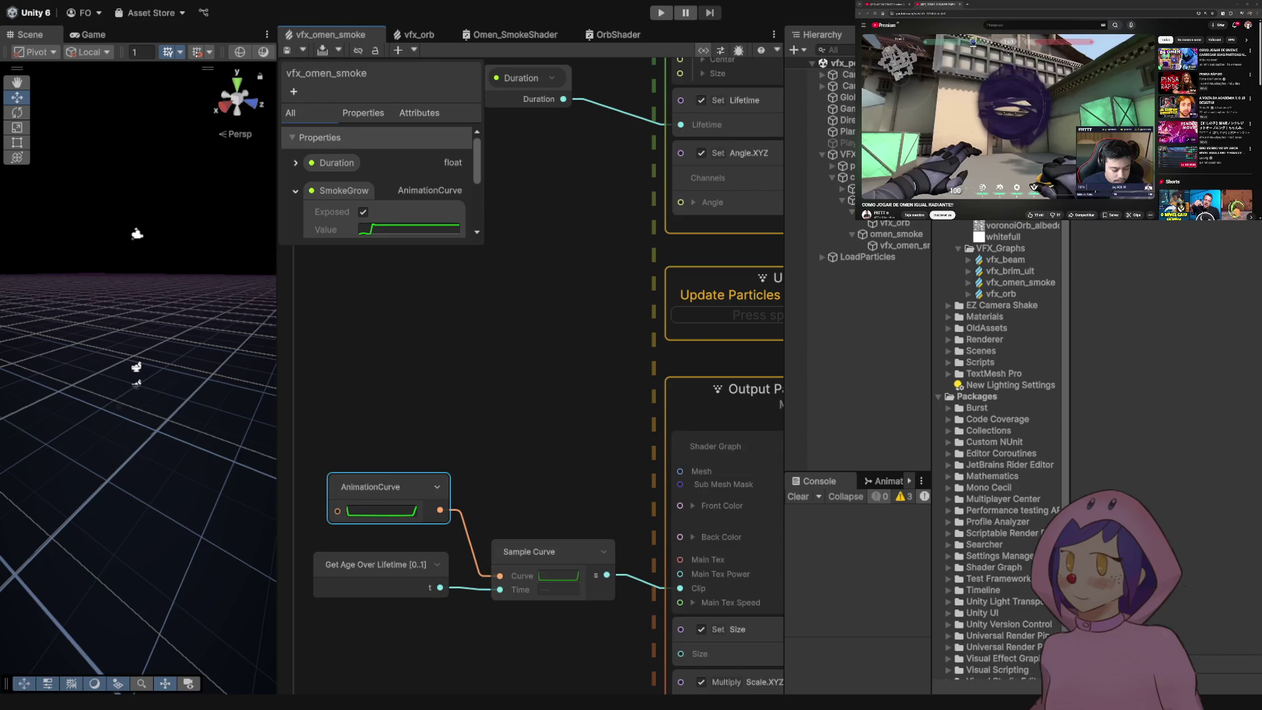
- Reshape the Clip AnimationCurve into a rise-and-fall curve, saving repeatedly to preview the fade
click(460, 519)
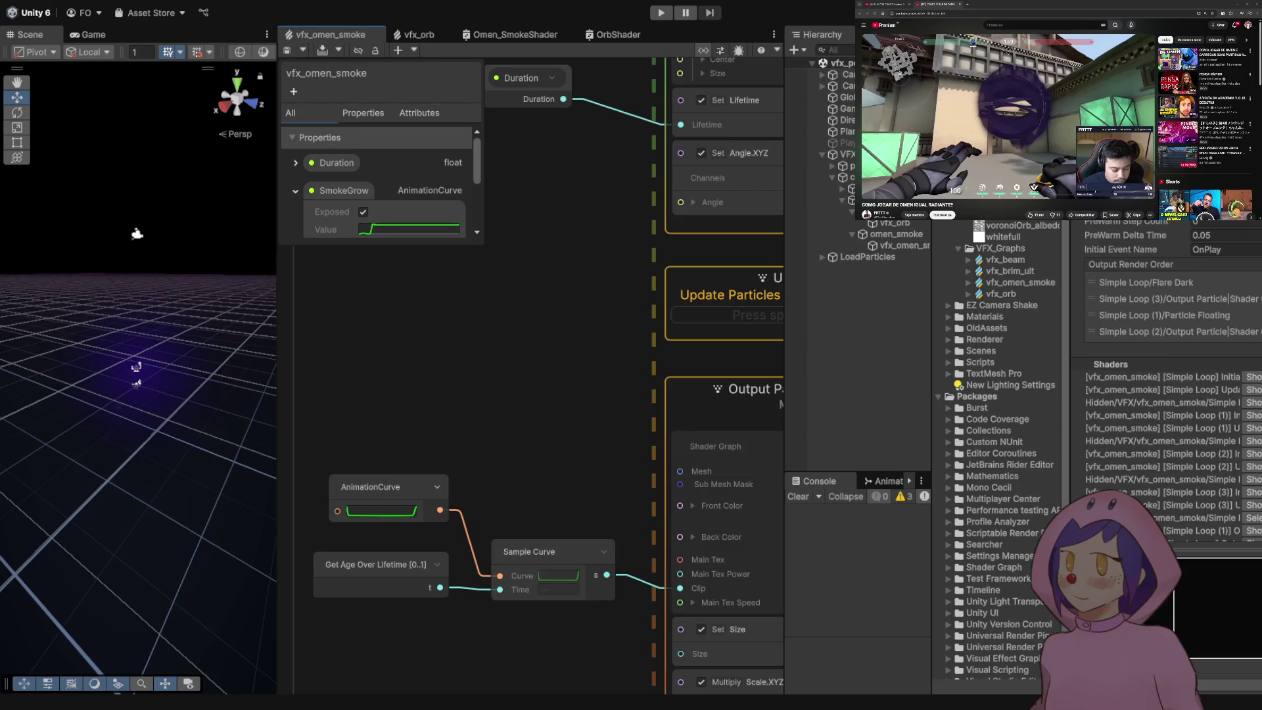
click(370, 486)
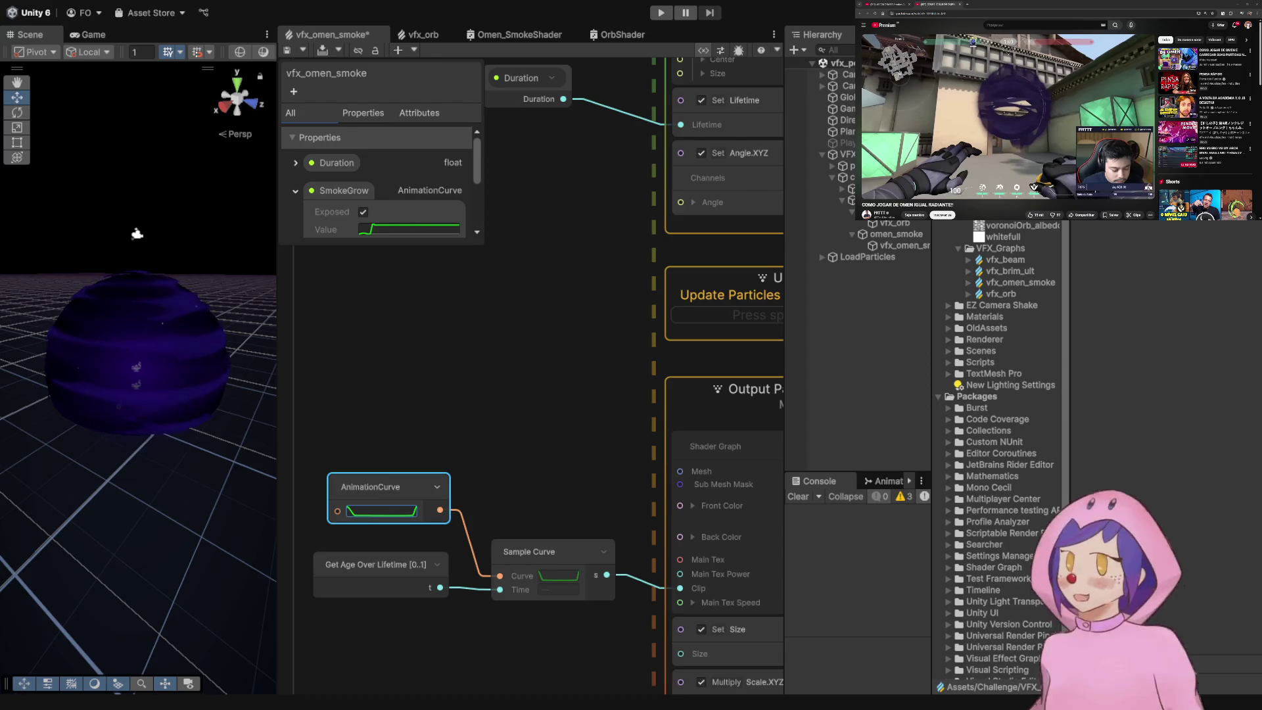
key(ctrl+s)
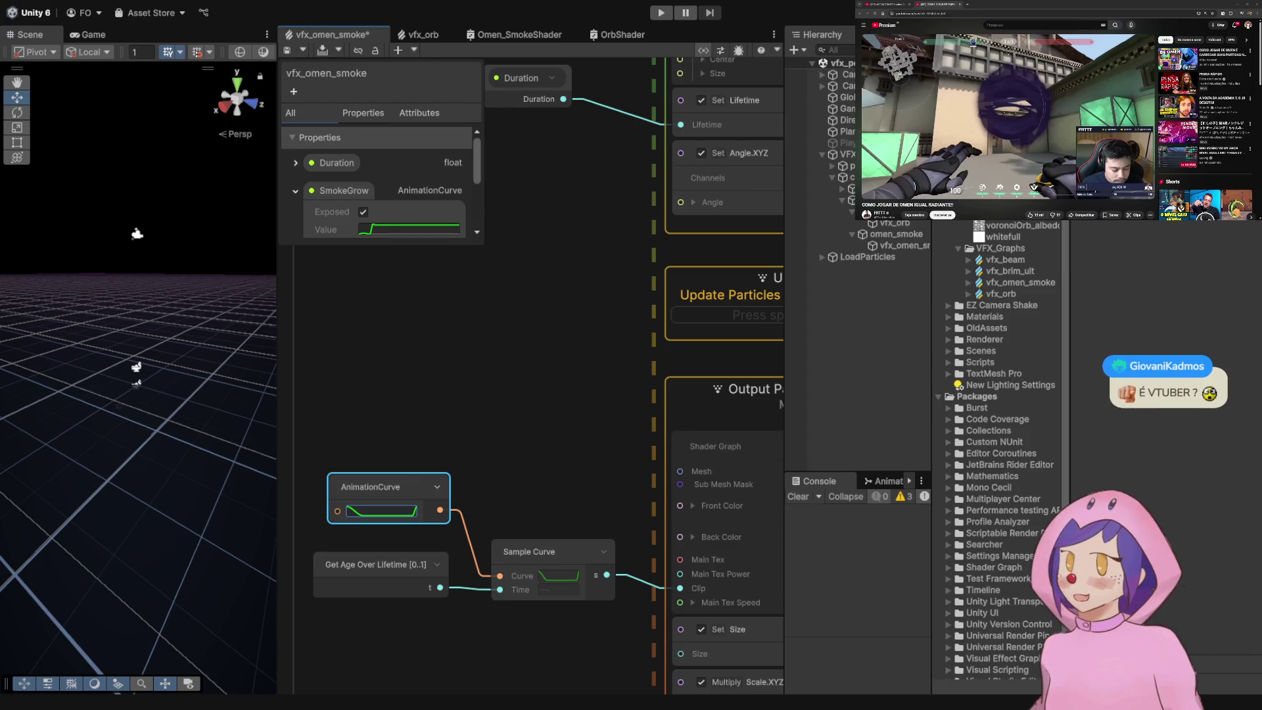
key(ctrl+s)
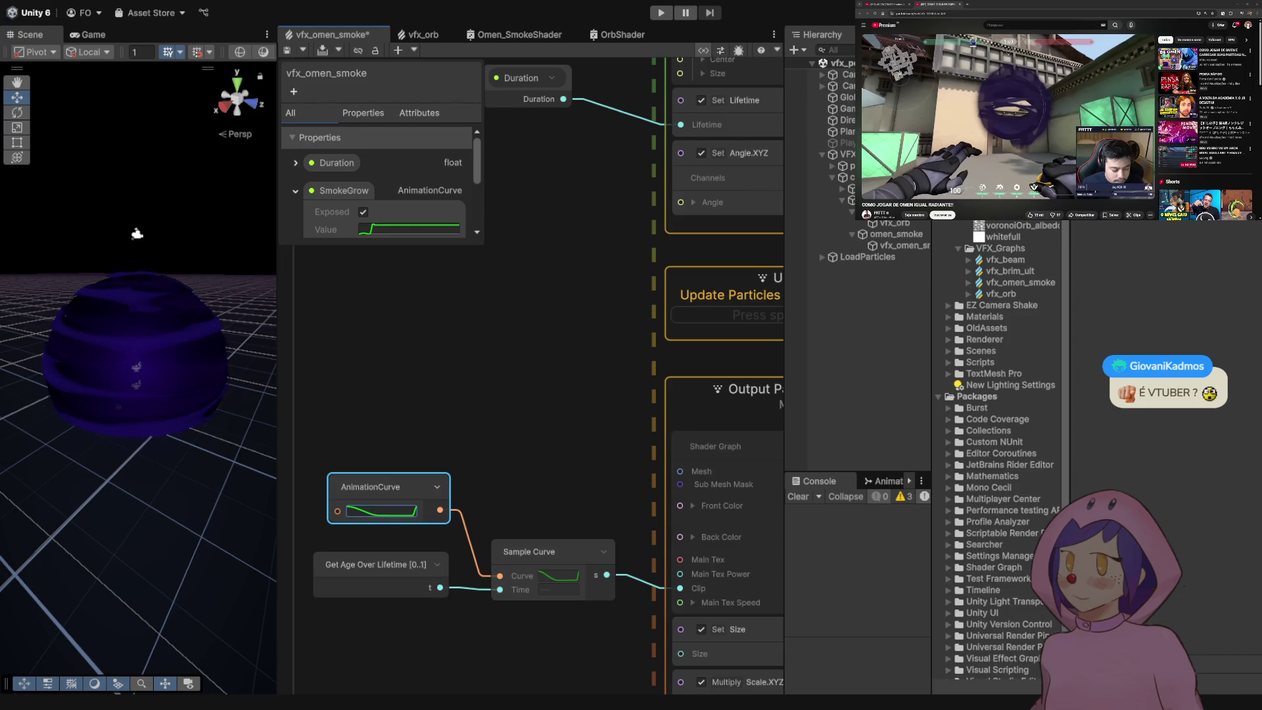
key(ctrl+s)
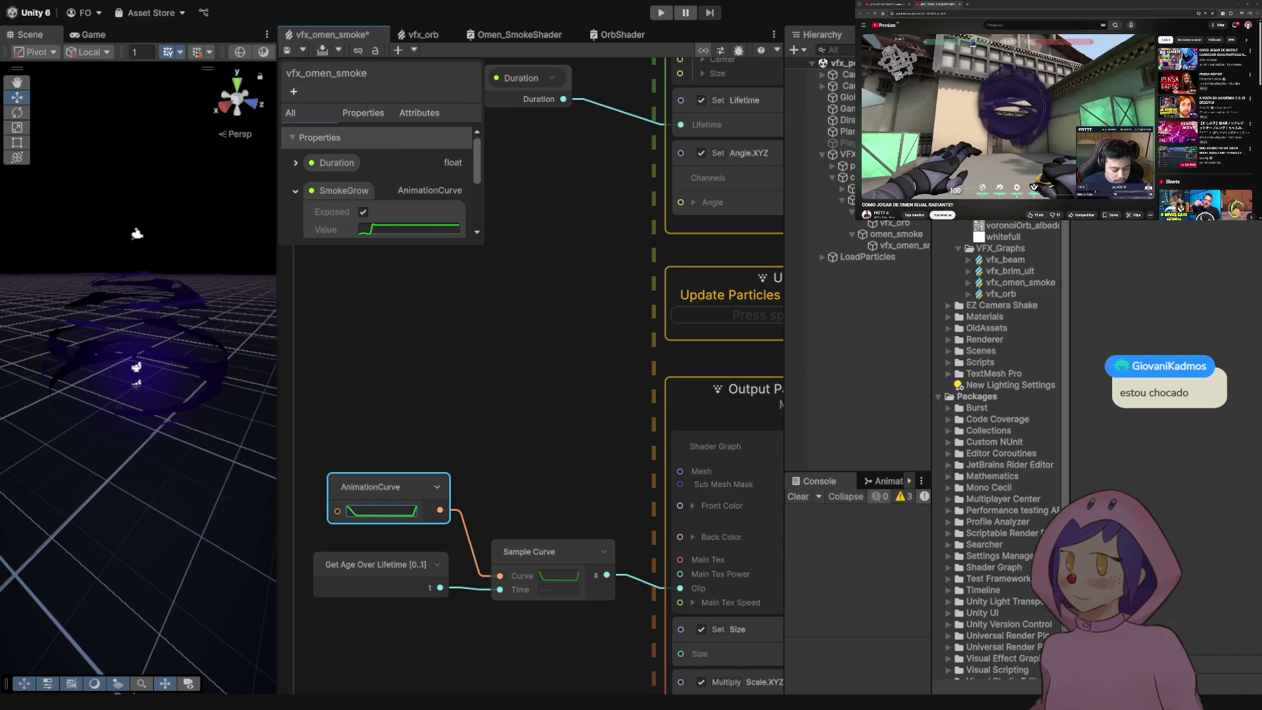
scroll(531, 374, down, 8)
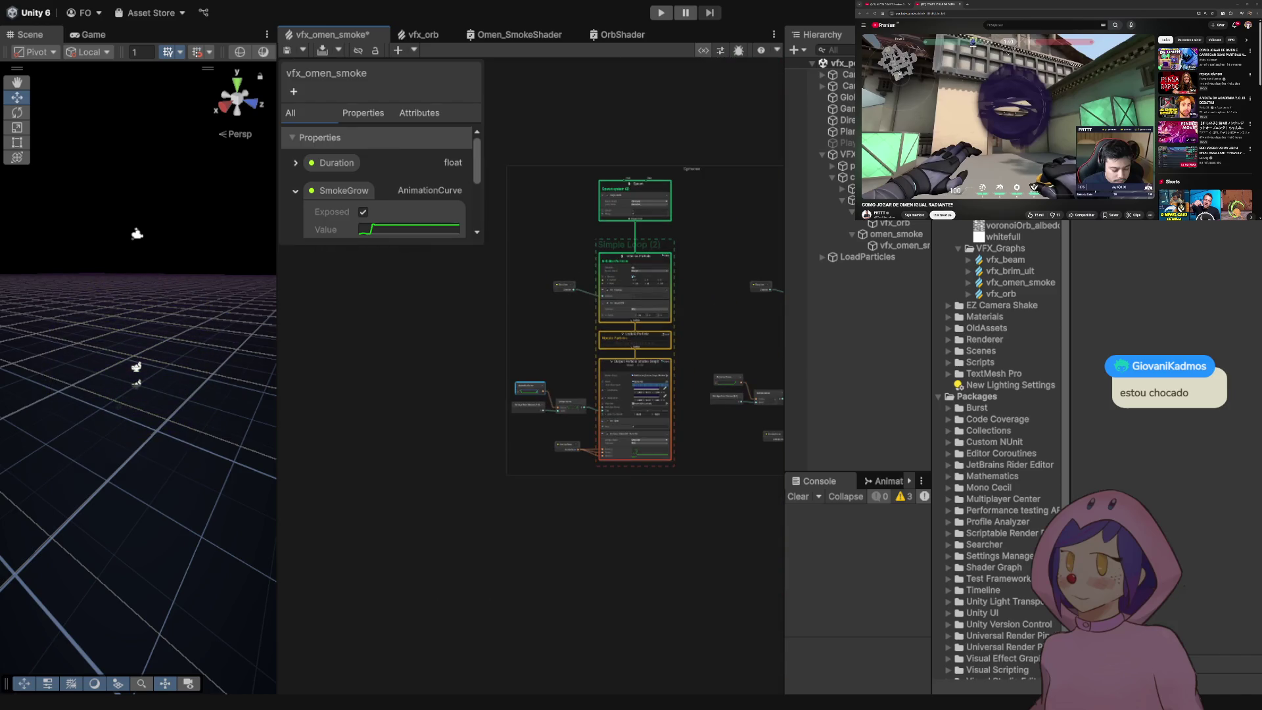
scroll(434, 368, up, 3)
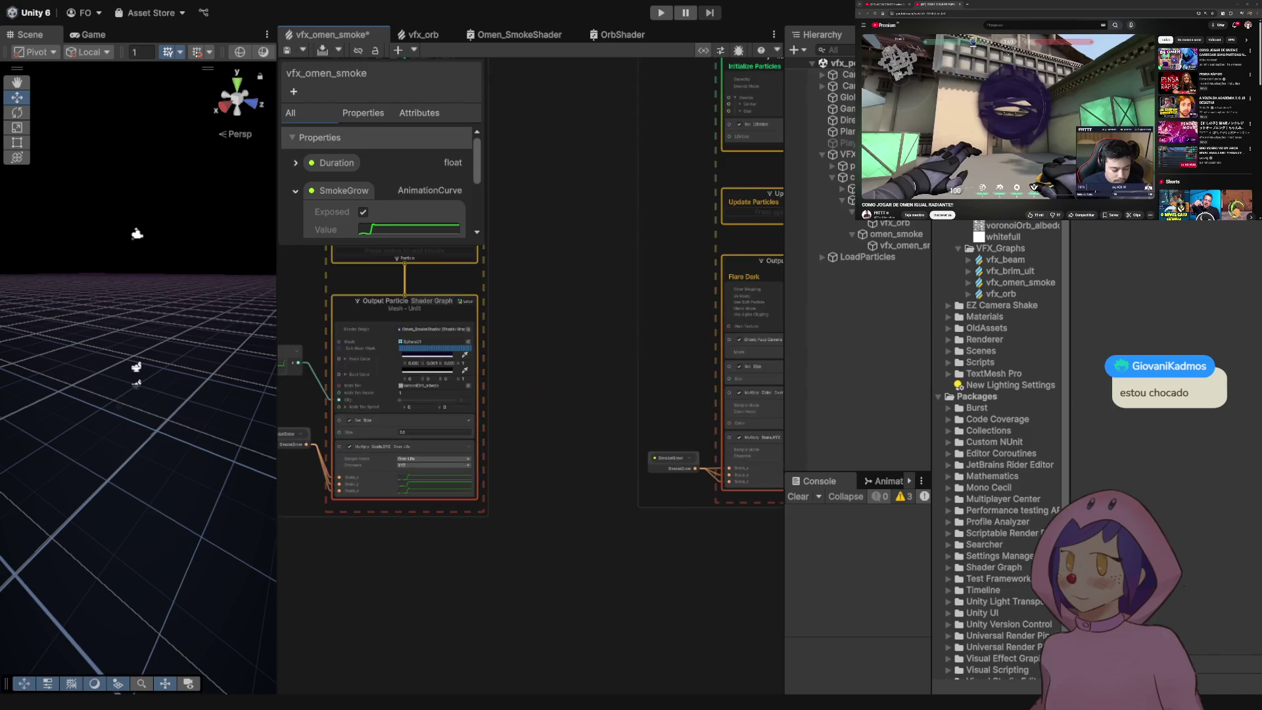
scroll(434, 368, down, 3)
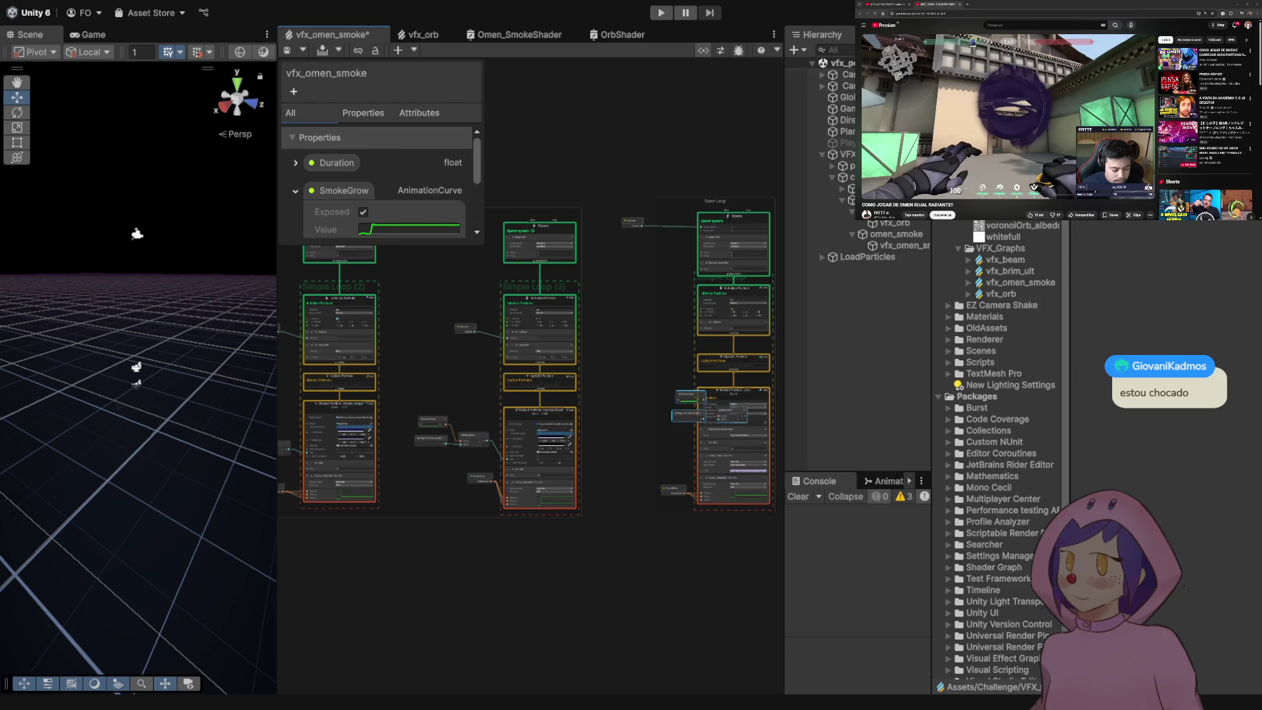
key(ctrl+v)
drag(670, 396, 637, 396)
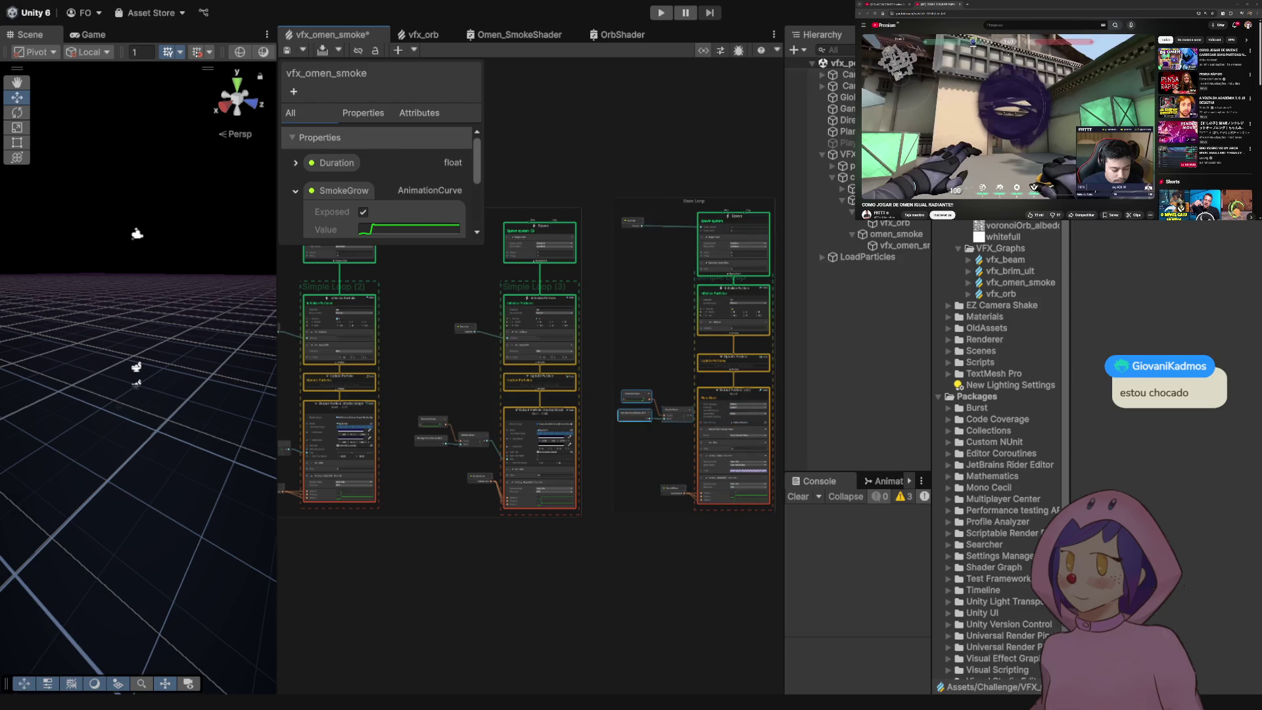
scroll(762, 480, up, 3)
drag(575, 330, 541, 364)
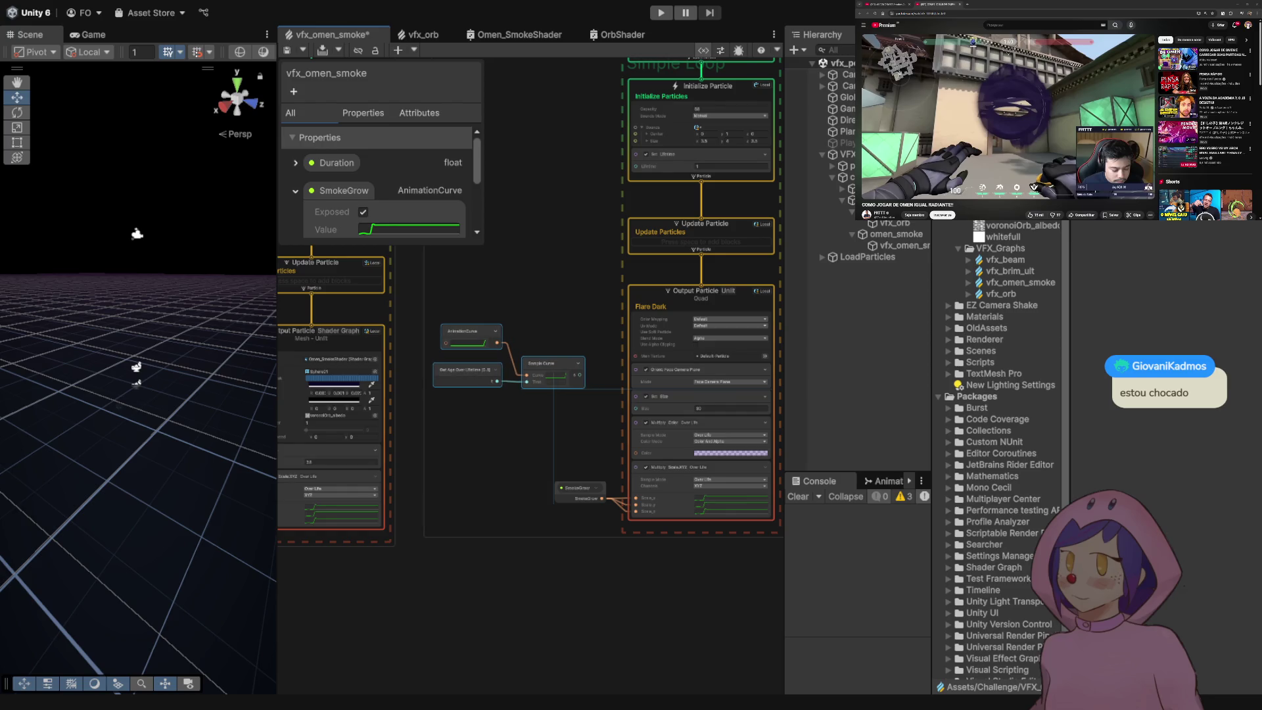
scroll(585, 385, up, 3)
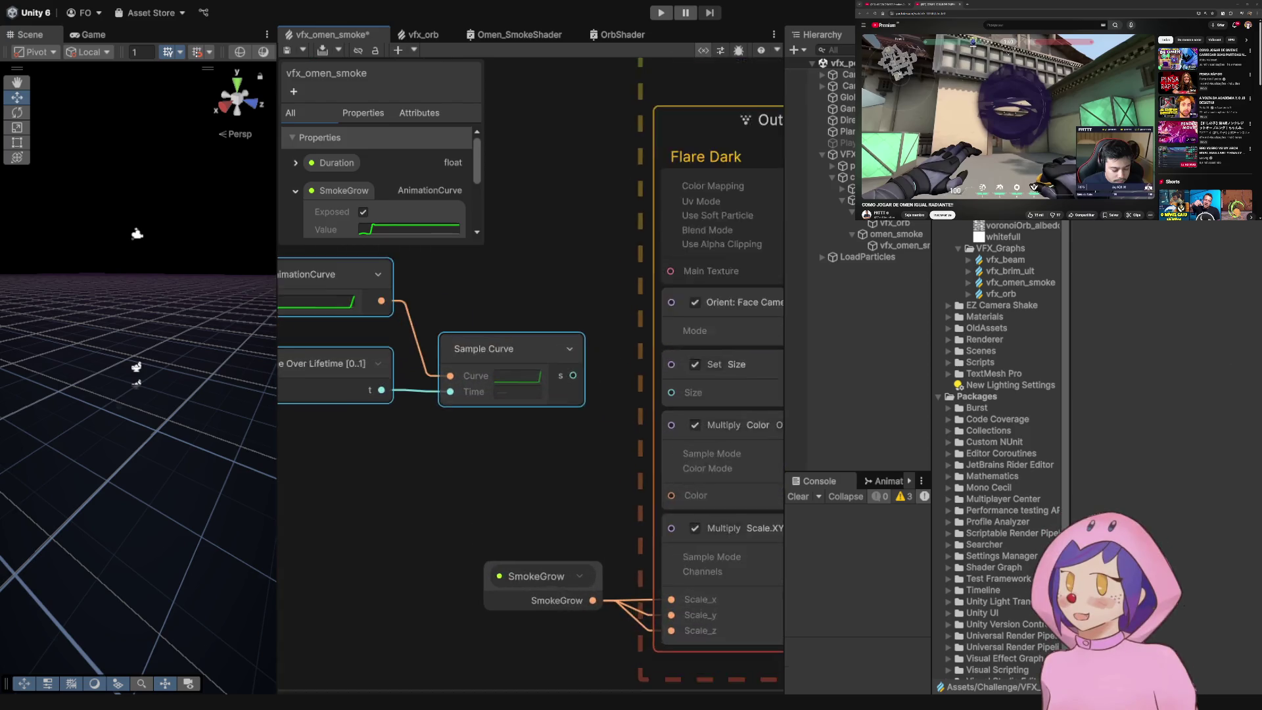
scroll(531, 375, down, 1)
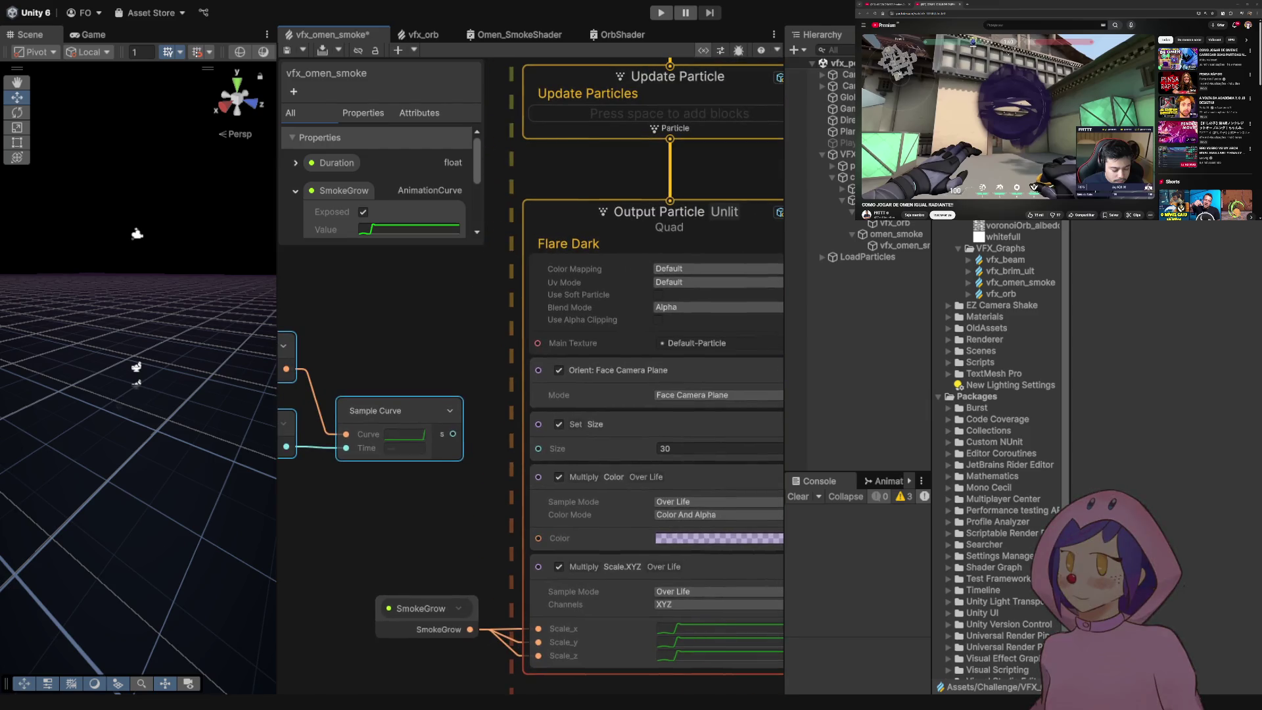
scroll(428, 453, down, 1)
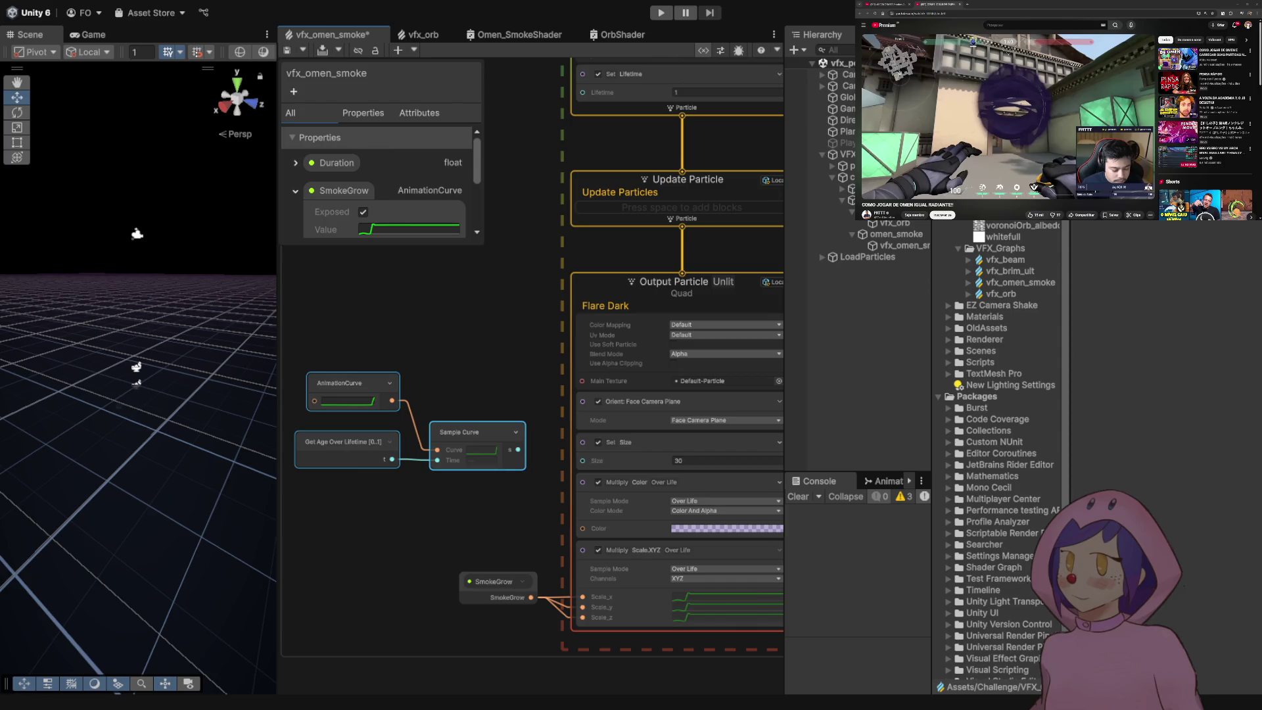
- Delete the Multiply Scale.XYZ block and SmokeGrow node, and feed Sample Curve into Set Size
click(631, 451)
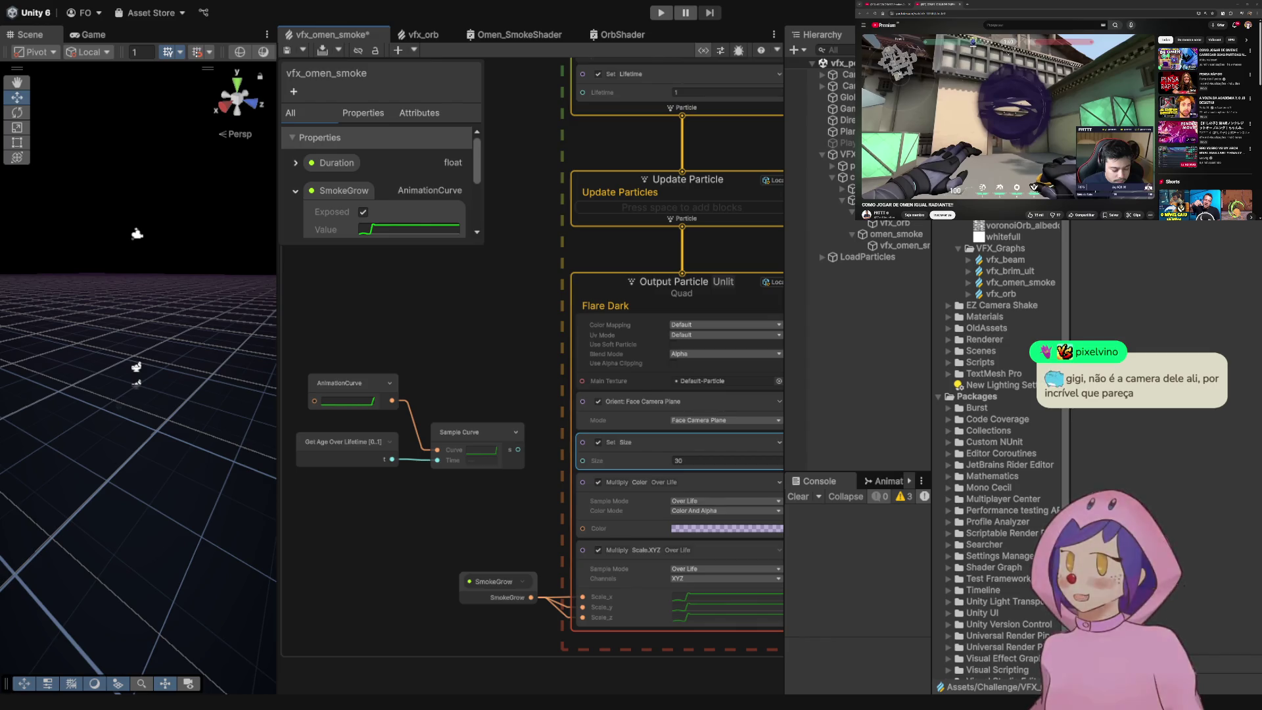
click(498, 582)
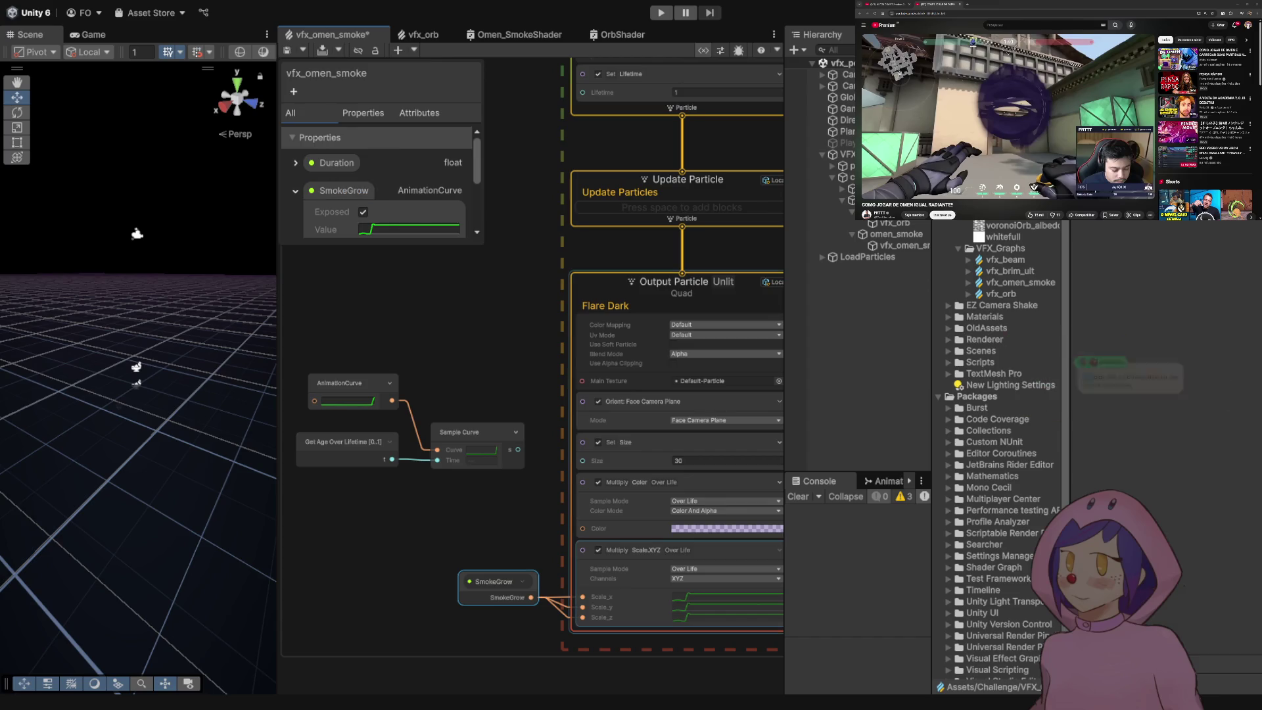
click(657, 558)
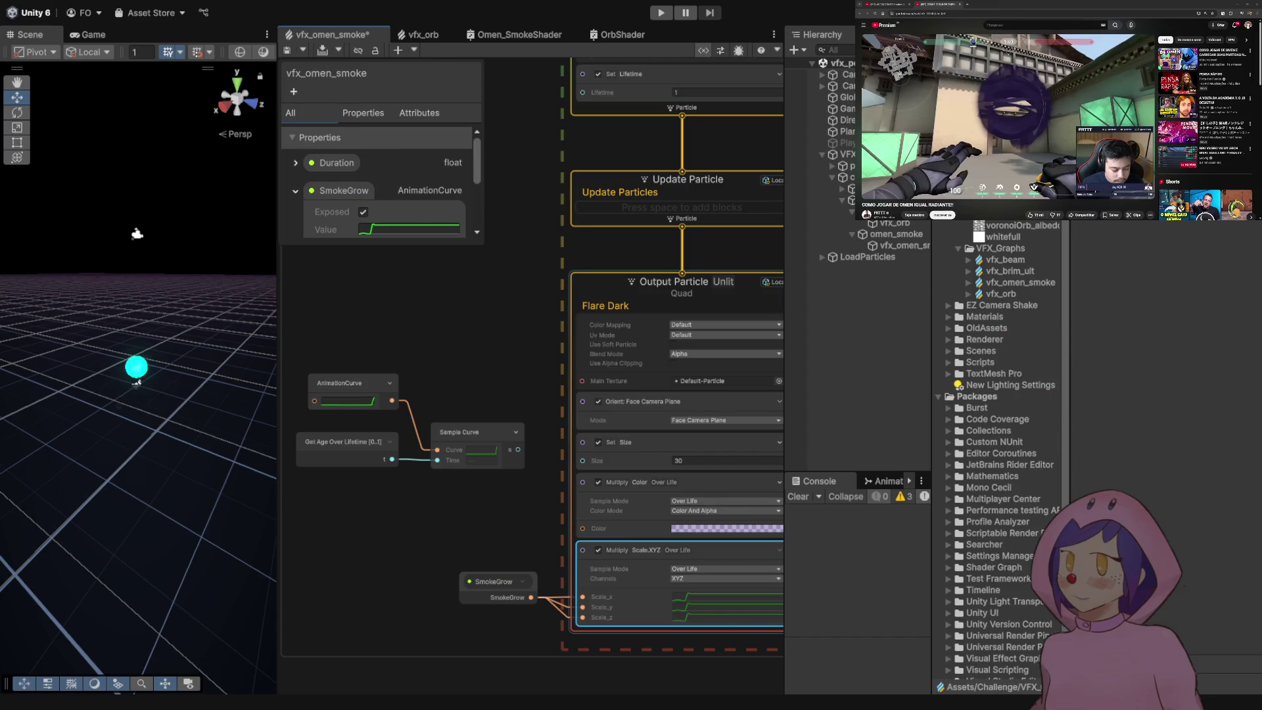
key(Delete)
click(460, 432)
drag(518, 450, 582, 460)
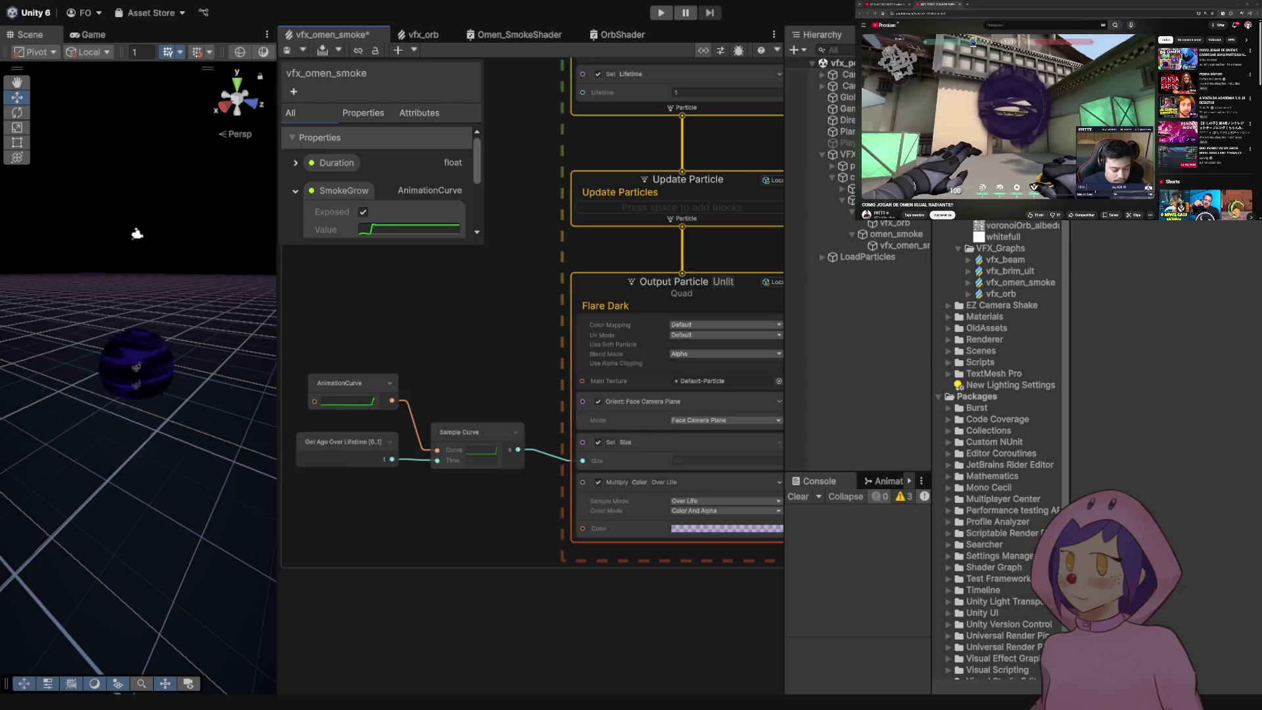
- Reshape the AnimationCurve as a rise-and-fall size curve and save to replay the smoke
click(348, 382)
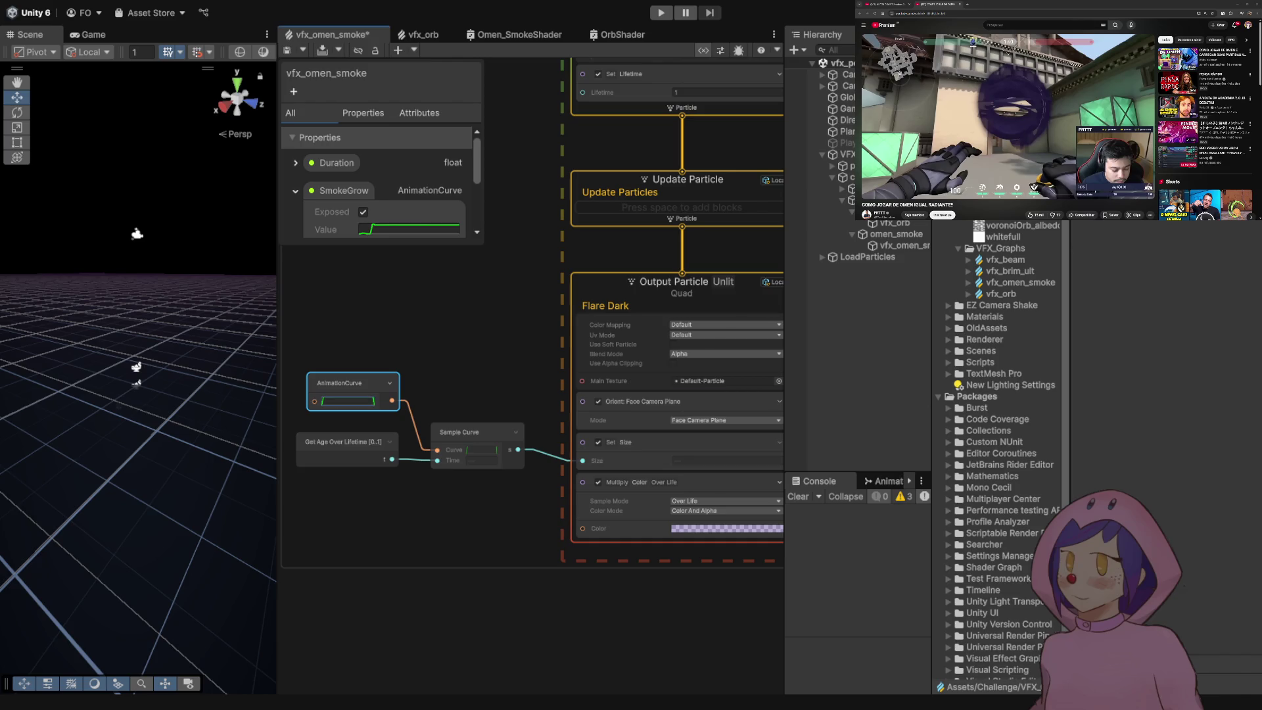
key(ctrl+s)
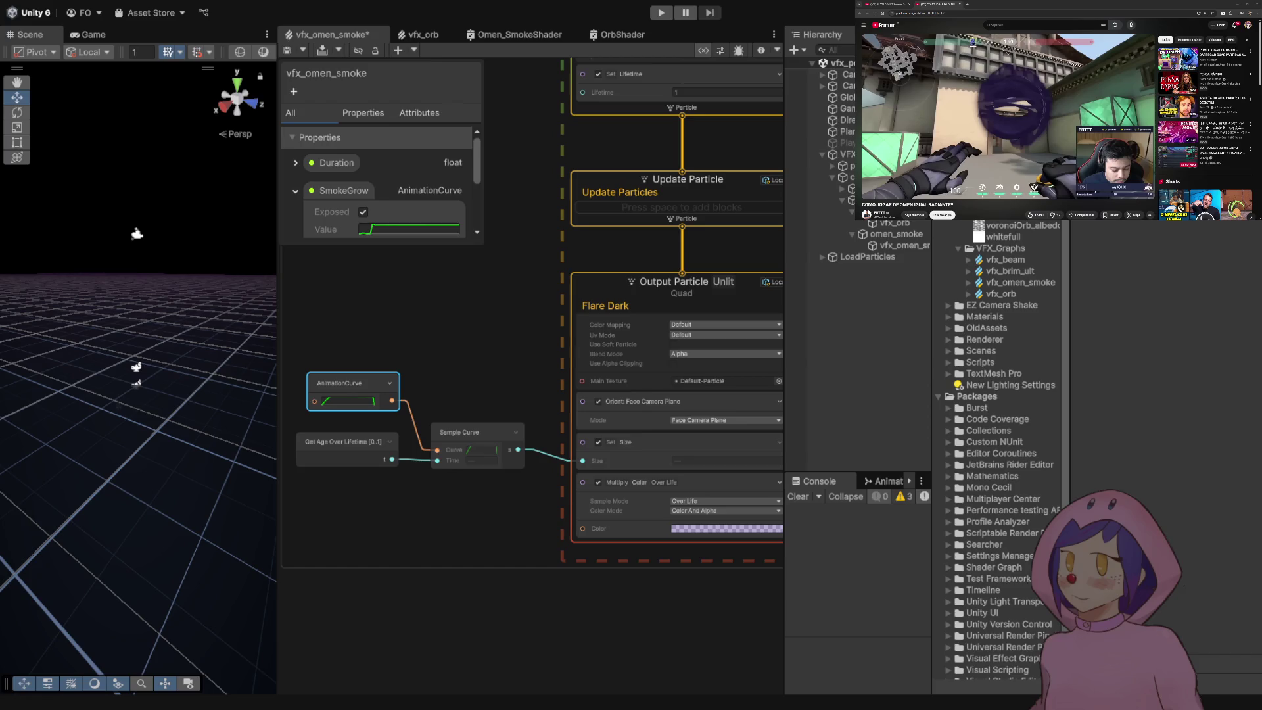
key(ctrl+s)
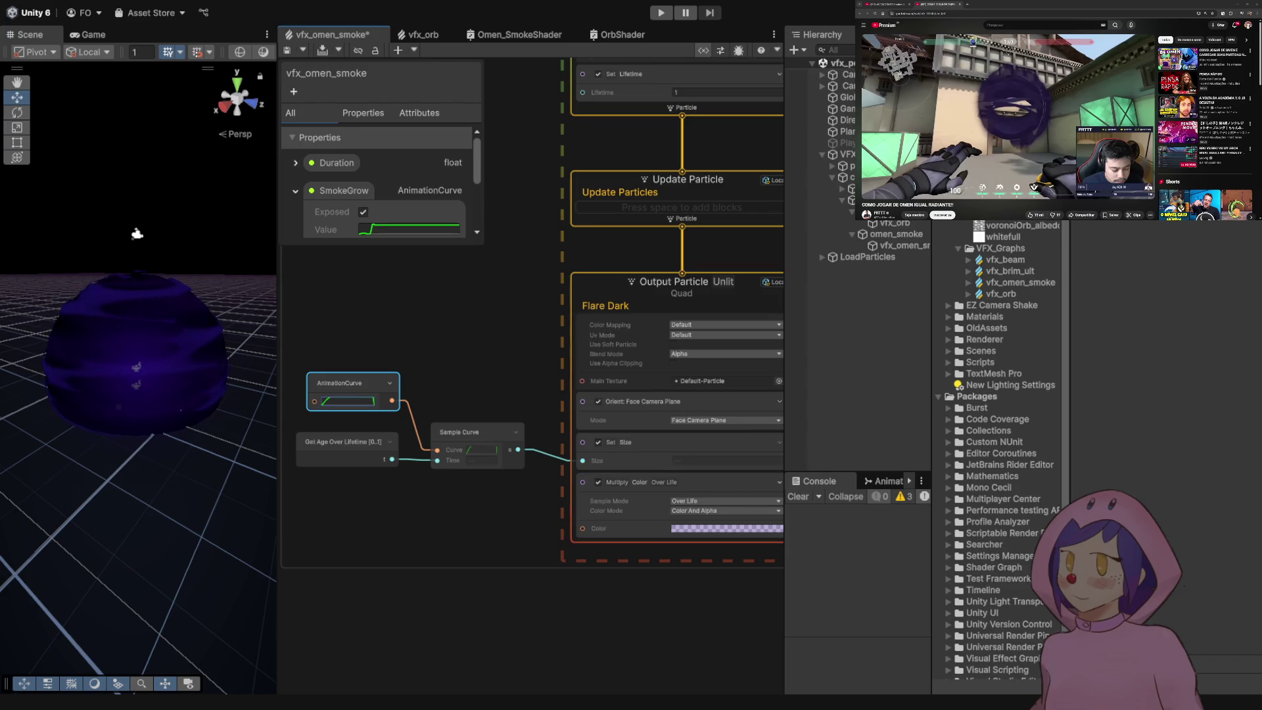
click(667, 500)
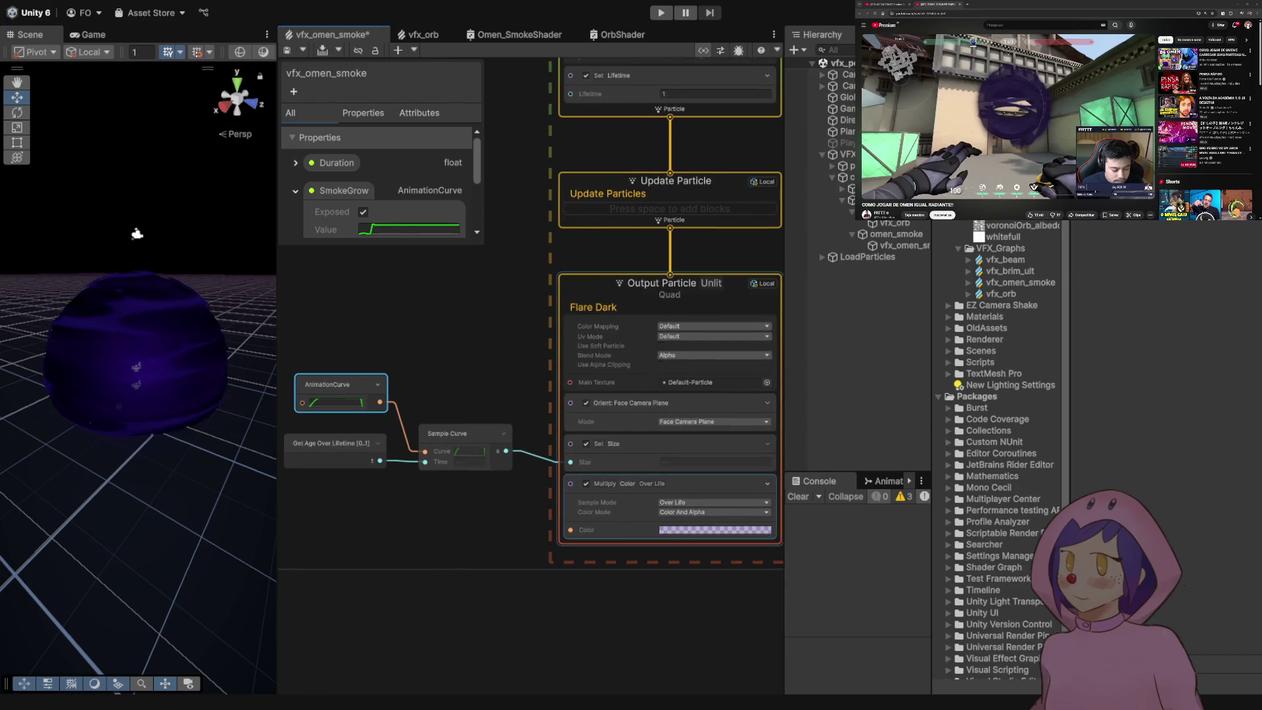
click(667, 503)
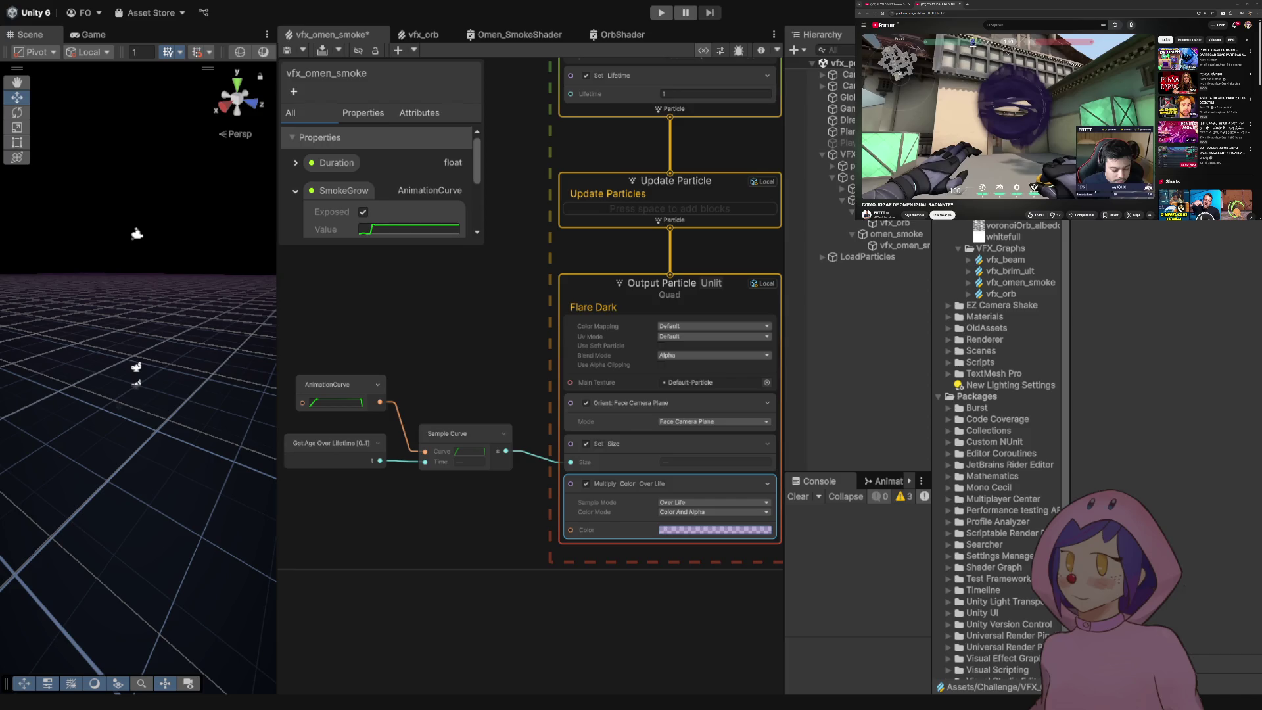
click(1020, 282)
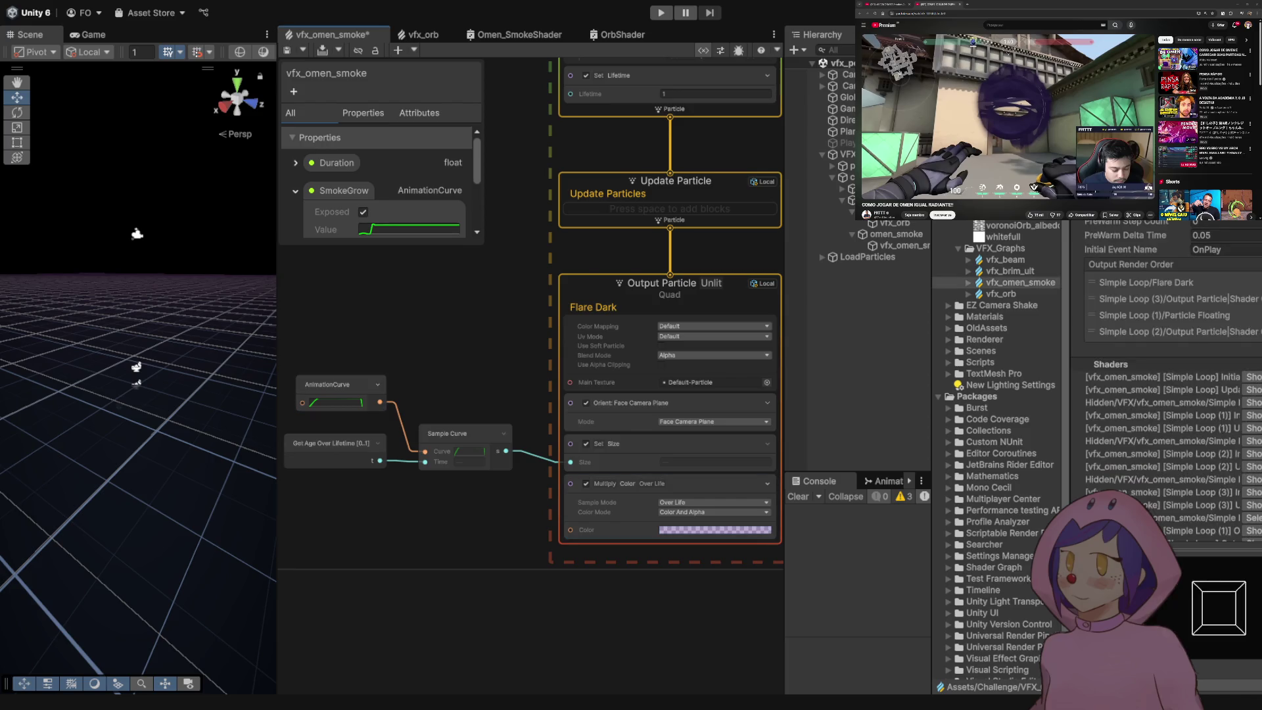
key(ctrl+s)
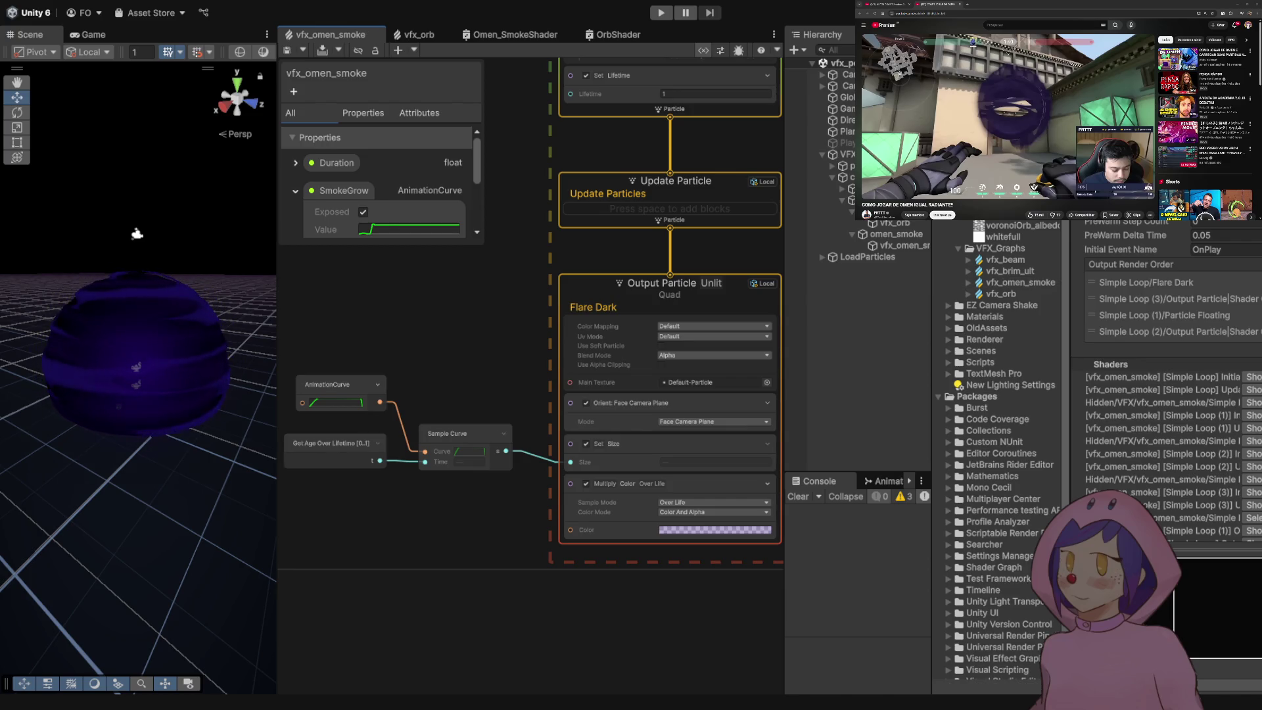
drag(332, 358, 460, 501)
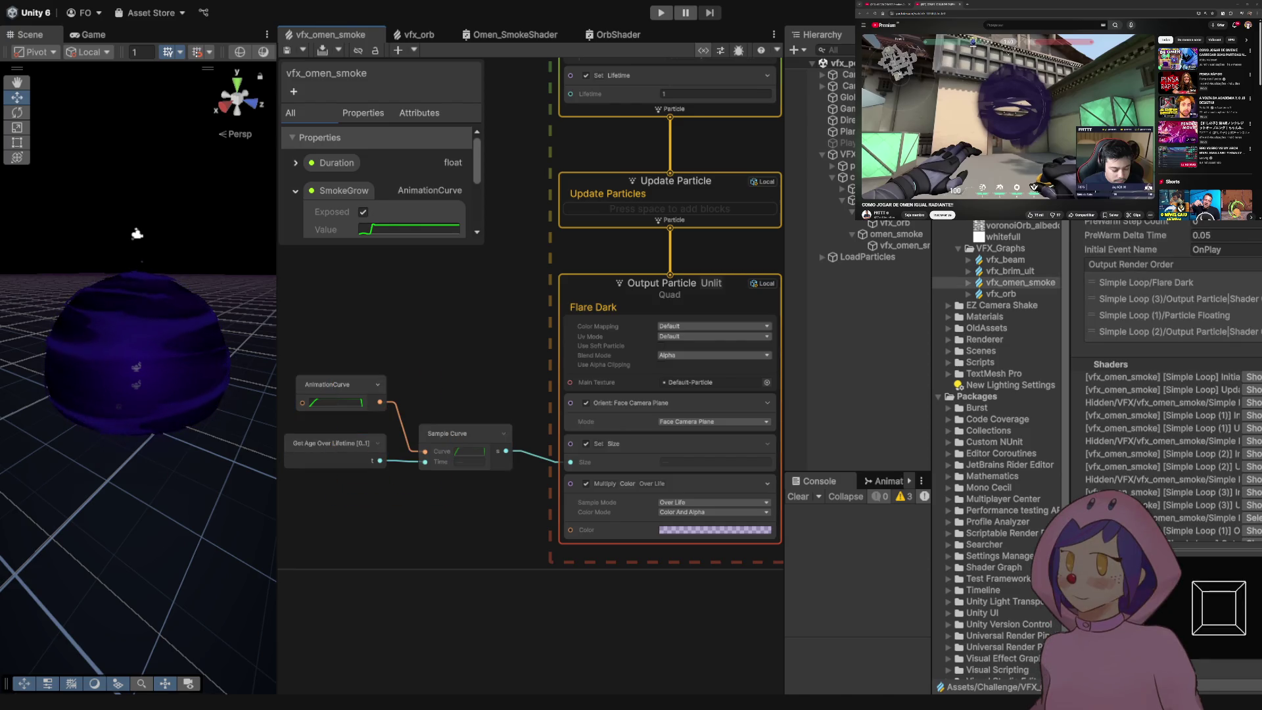
- Inspect the Single Burst and Constant Spawn Rate blocks in the Base Loop spawn context
key(a)
key(f)
key(a)
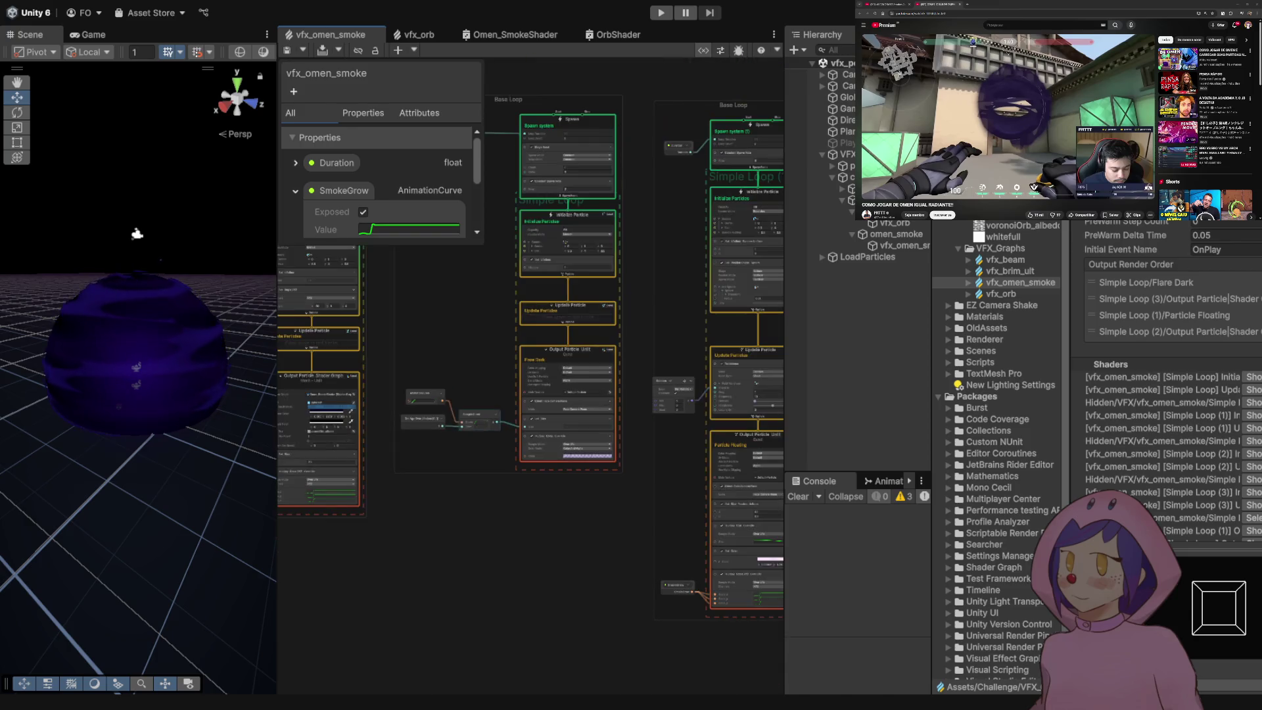
scroll(569, 263, up, 3)
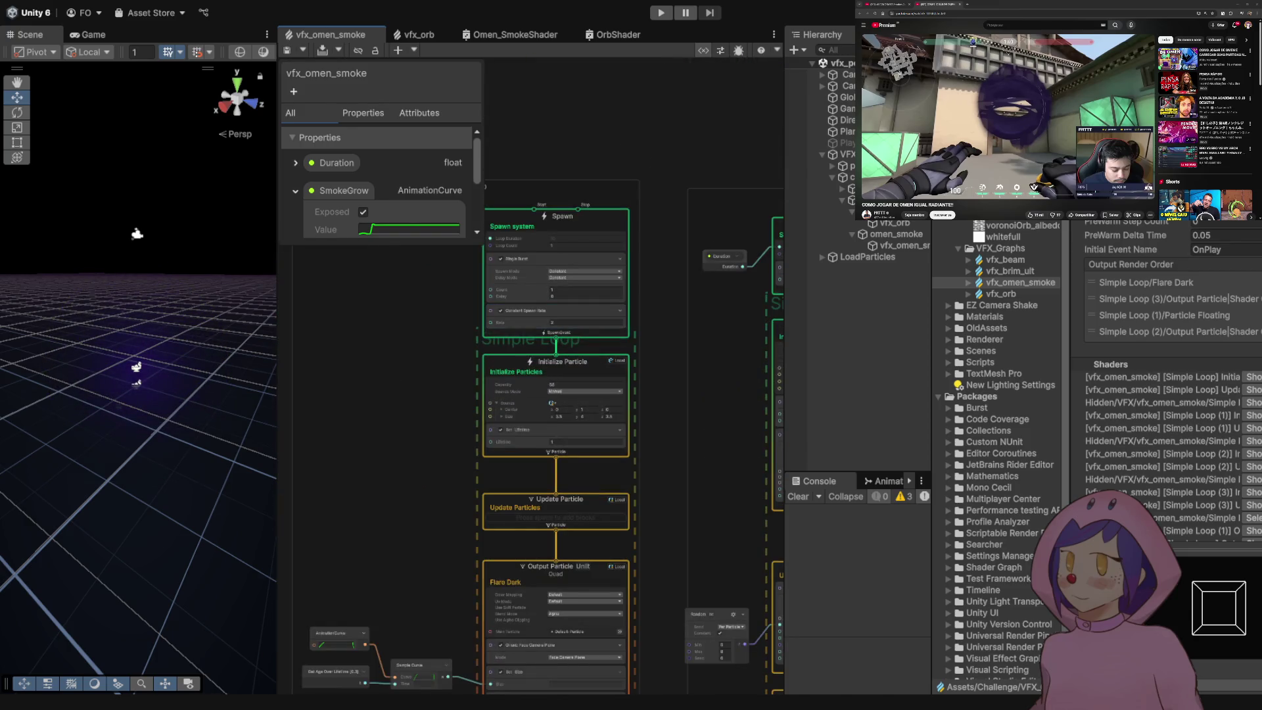
scroll(554, 286, up, 5)
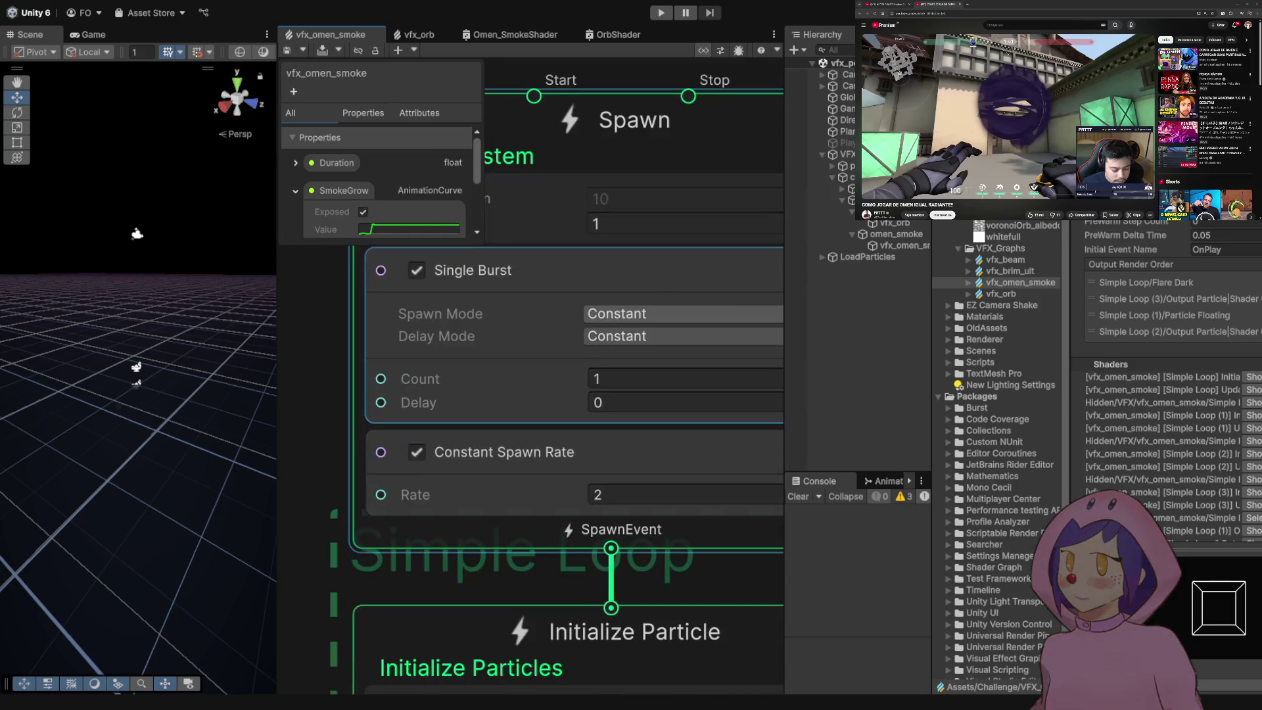
click(618, 313)
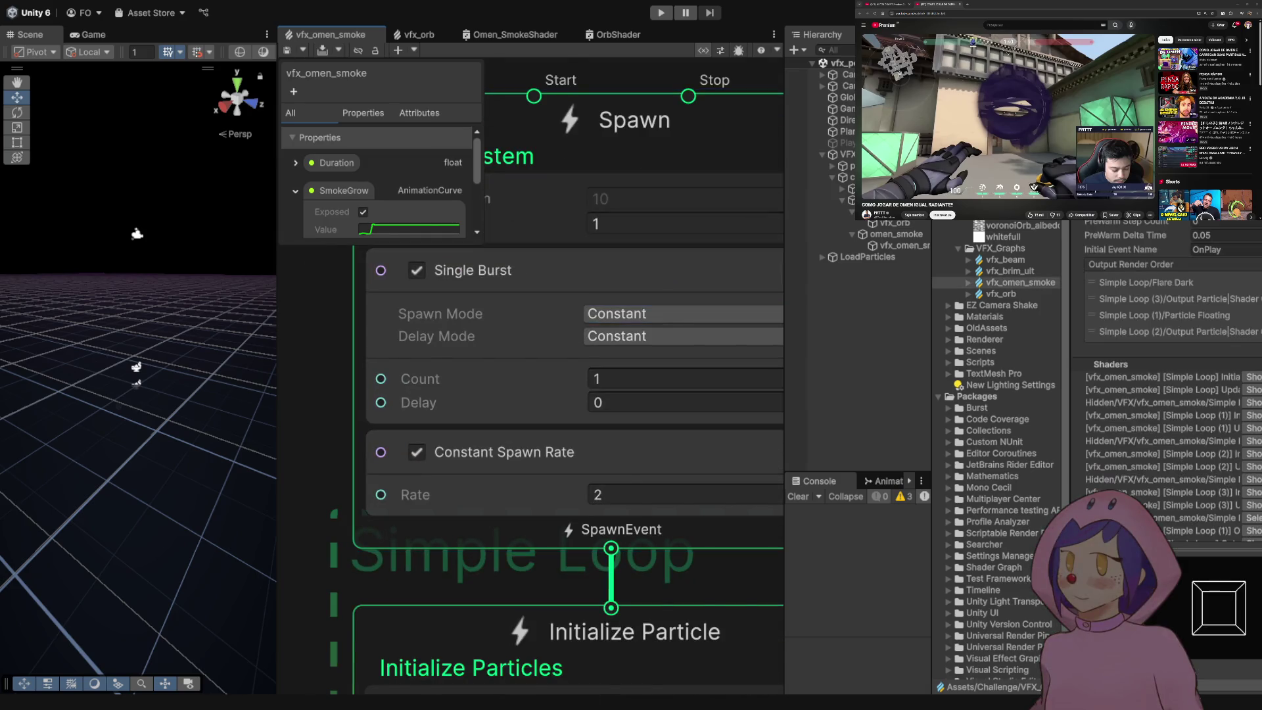
scroll(513, 394, down, 5)
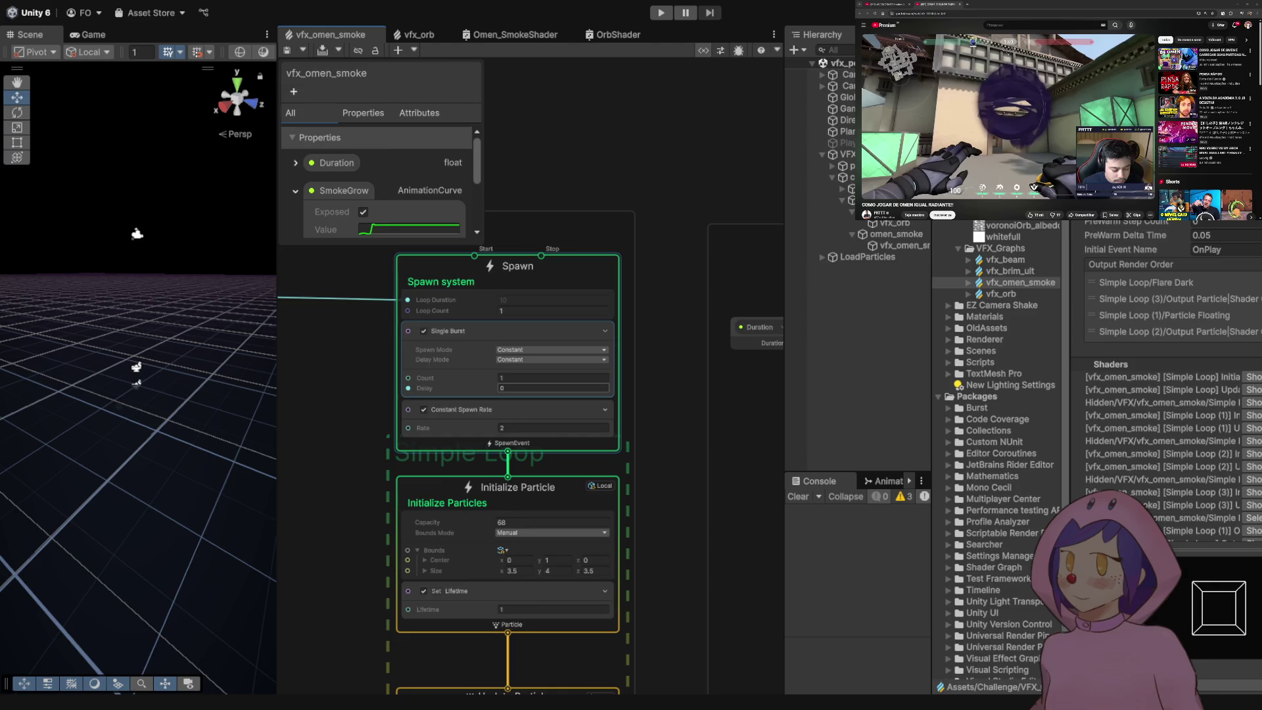
click(552, 428)
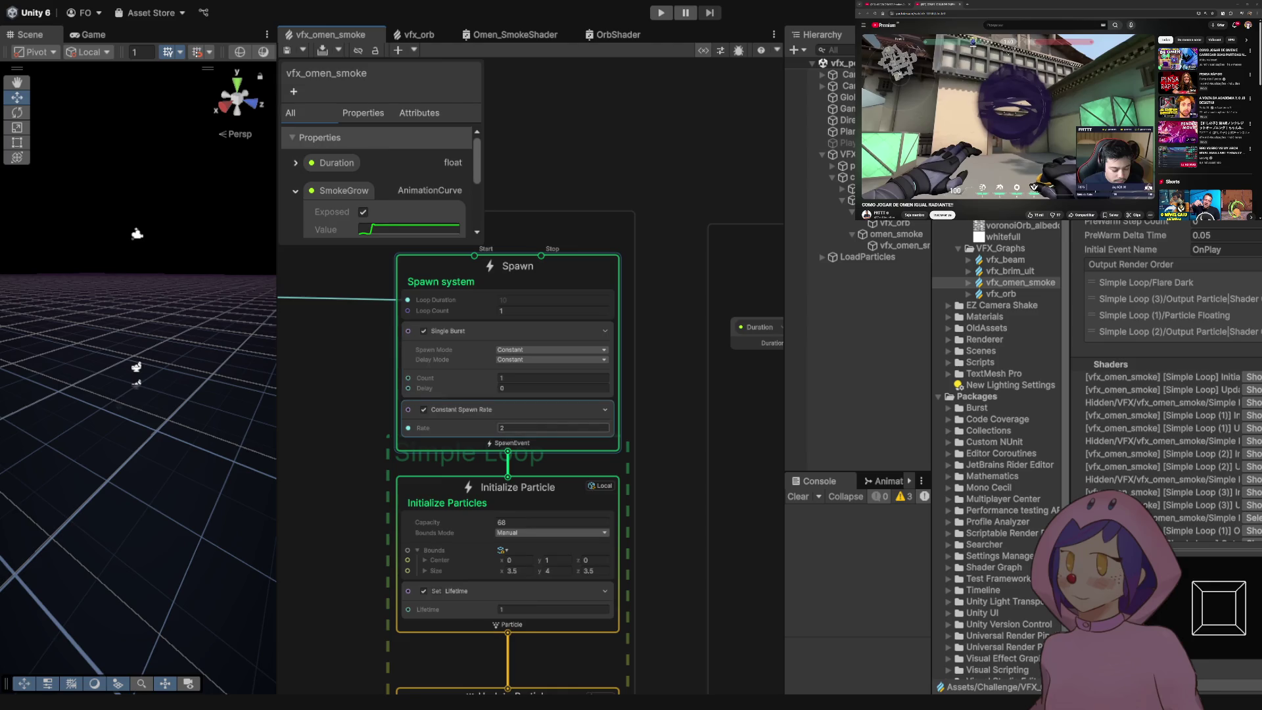
scroll(513, 394, down, 5)
scroll(513, 394, up, 5)
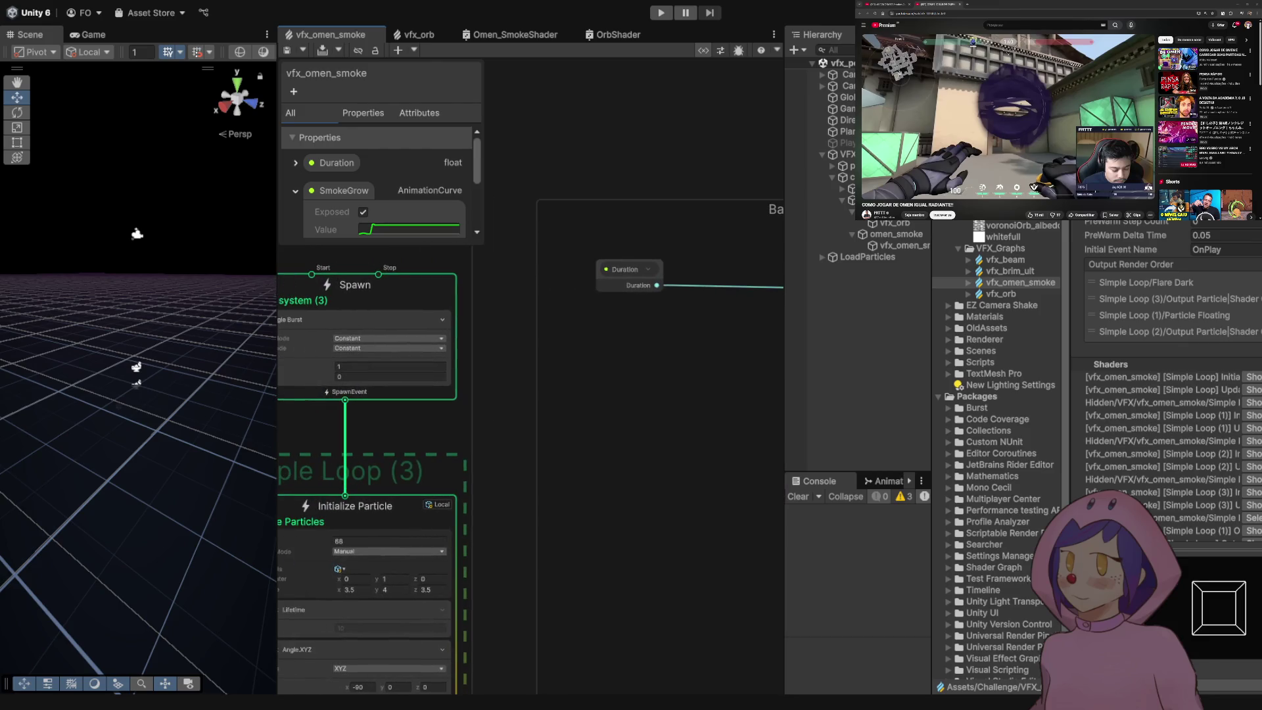
mouse_move(394, 394)
mouse_down()
mouse_move(463, 406)
mouse_move(235, 406)
mouse_up()
click(355, 332)
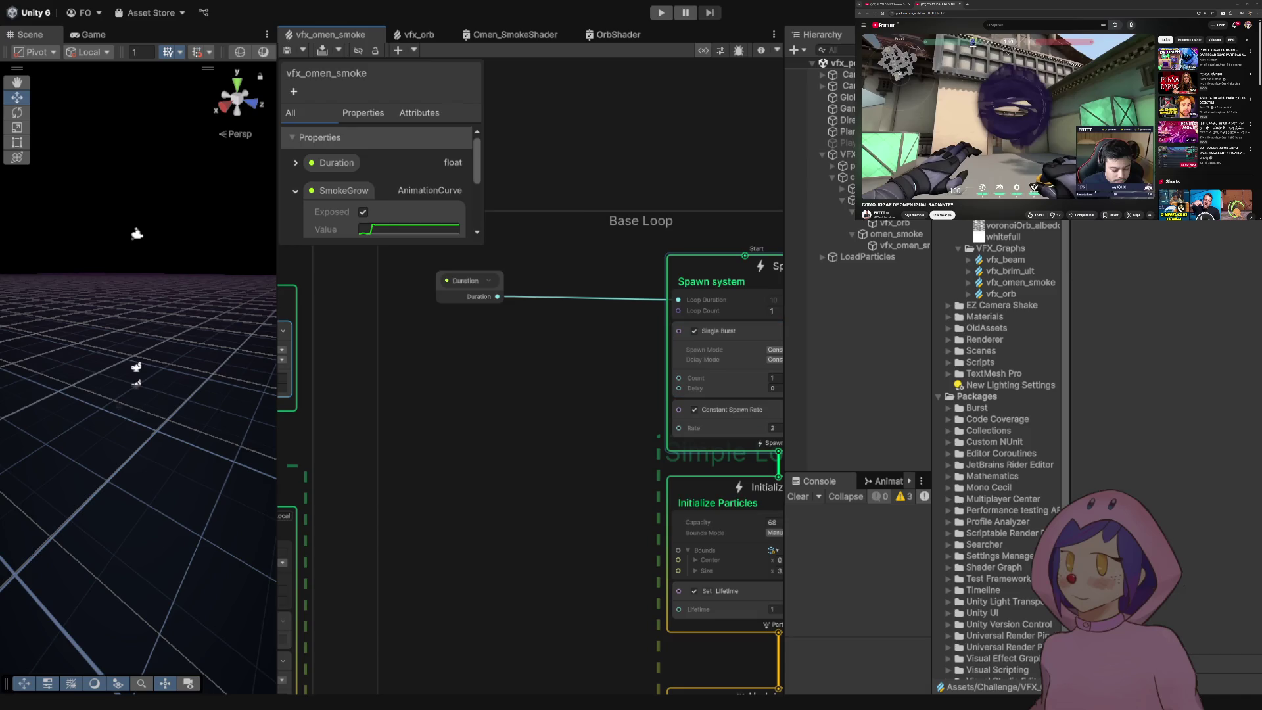
scroll(546, 348, down, 3)
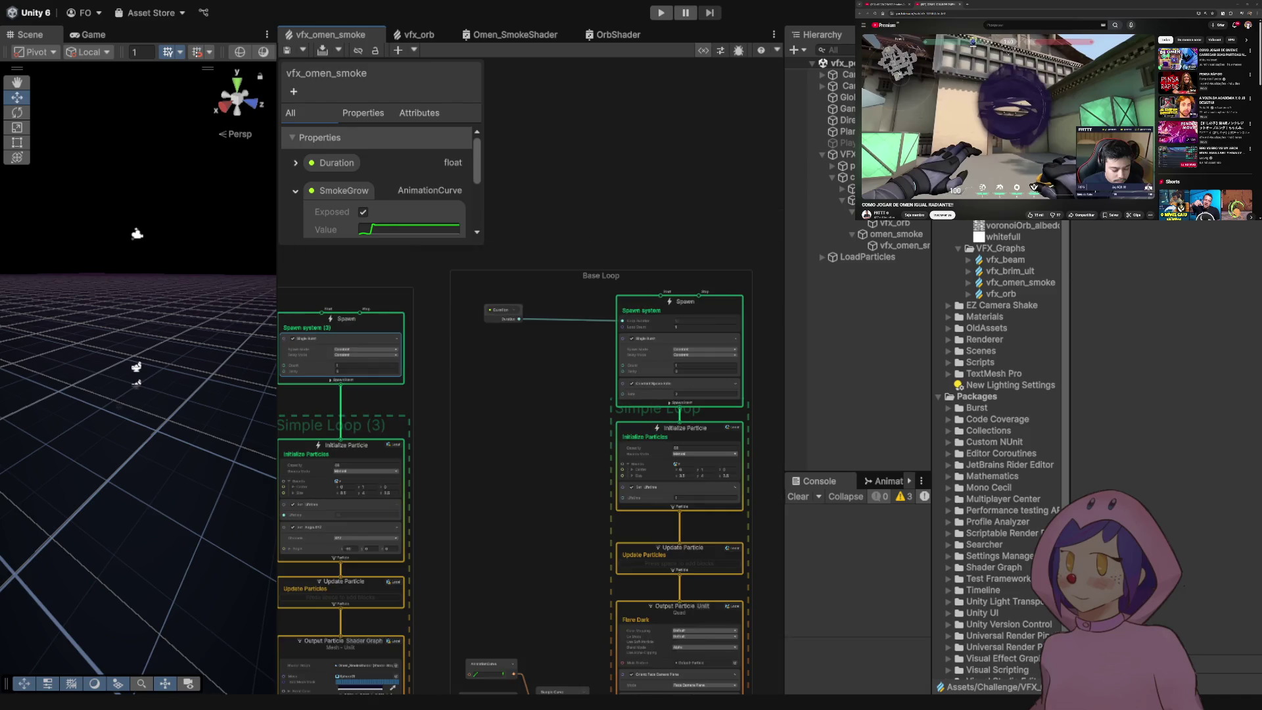
scroll(450, 350, up, 2)
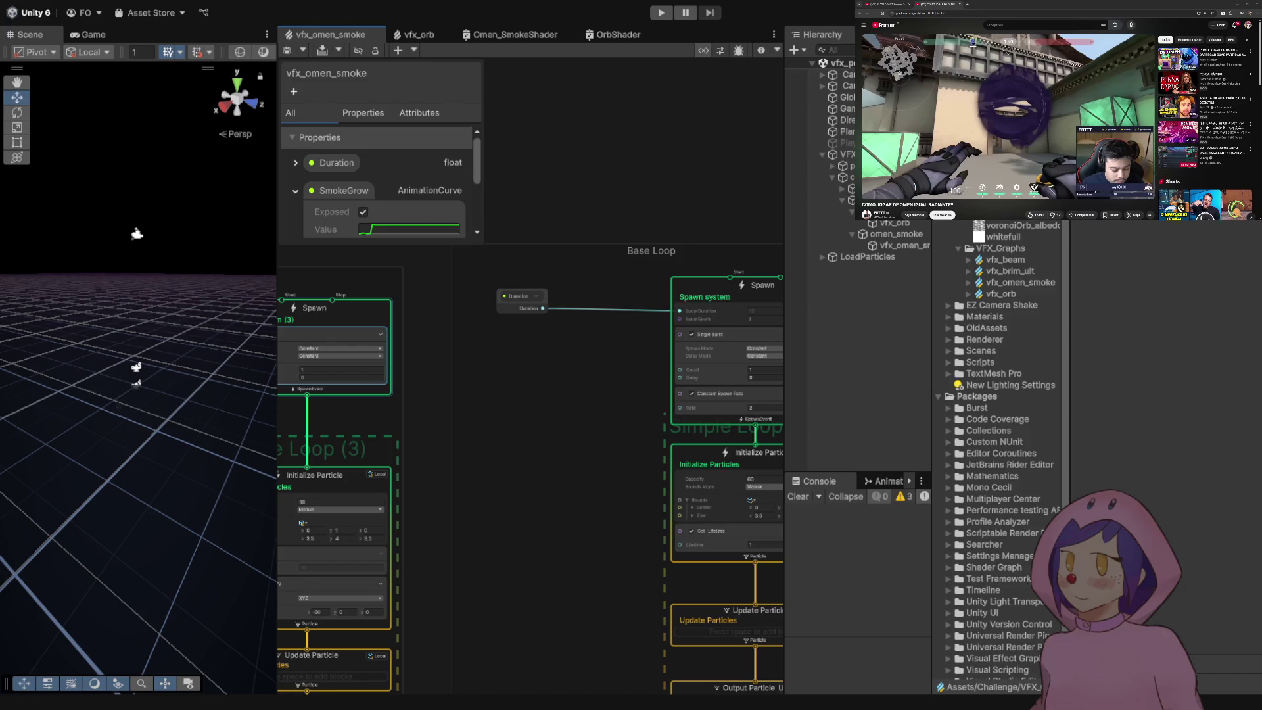
click(342, 309)
key(f)
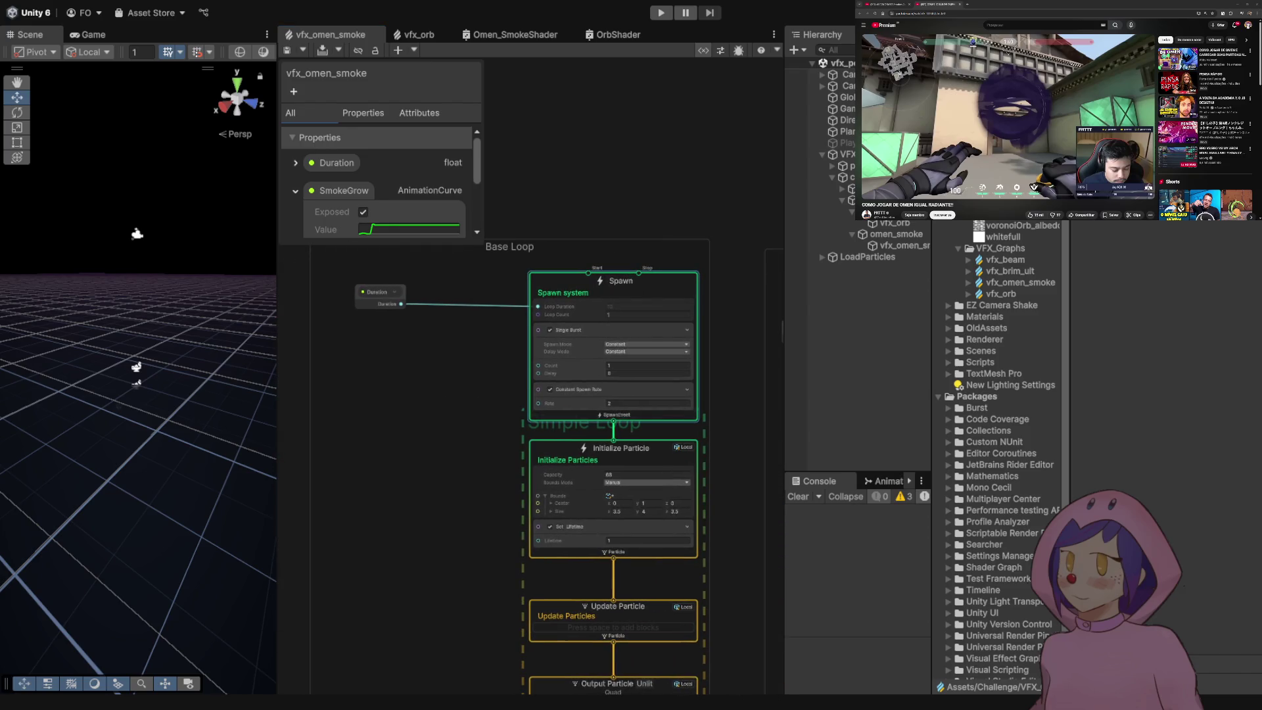
- Undo three spawn-context changes, set particle Lifetime to 10, and save
key(ctrl+z)
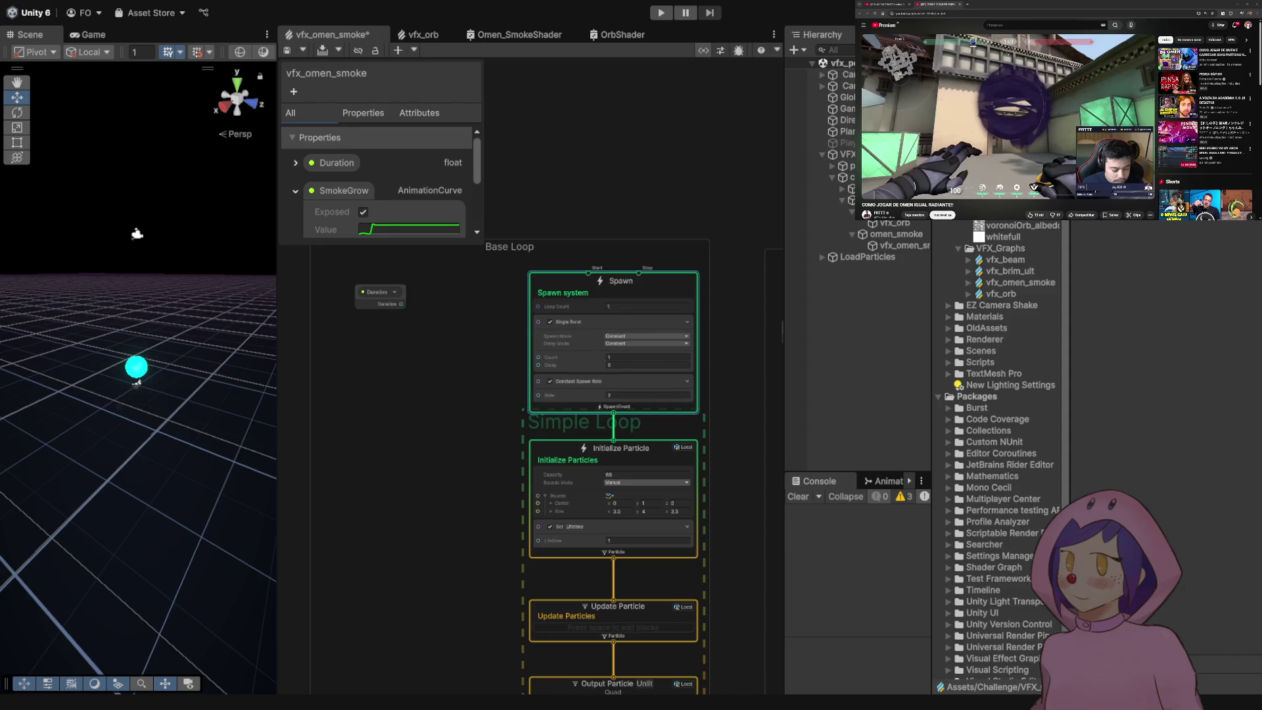
key(ctrl+z)
key(ctrl+z)
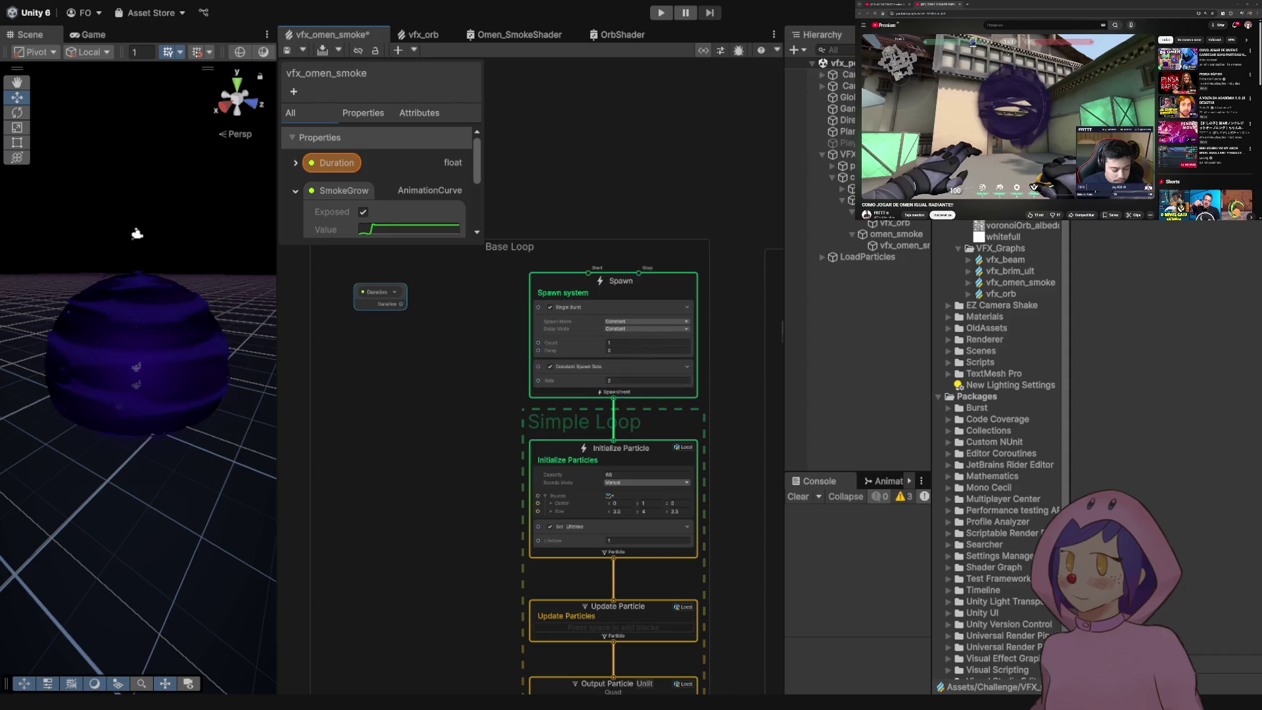
key(ctrl+z)
scroll(614, 348, up, 4)
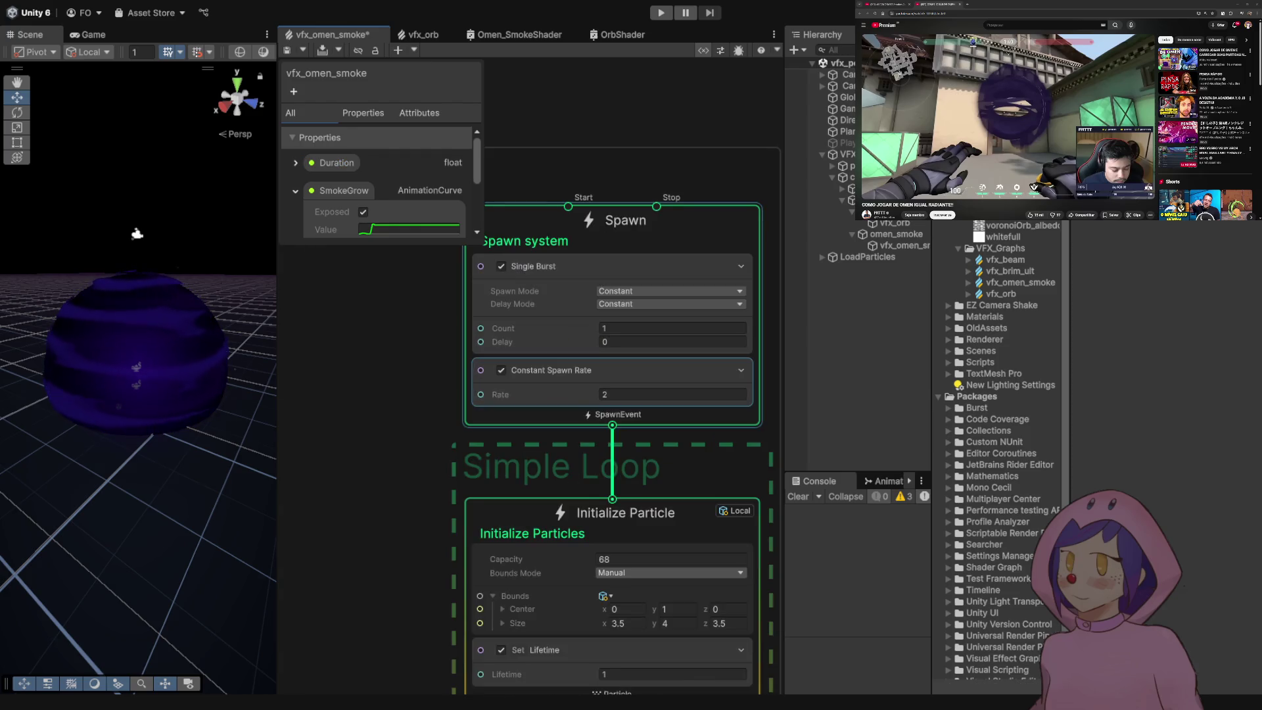
scroll(403, 484, down, 3)
scroll(524, 172, down, 2)
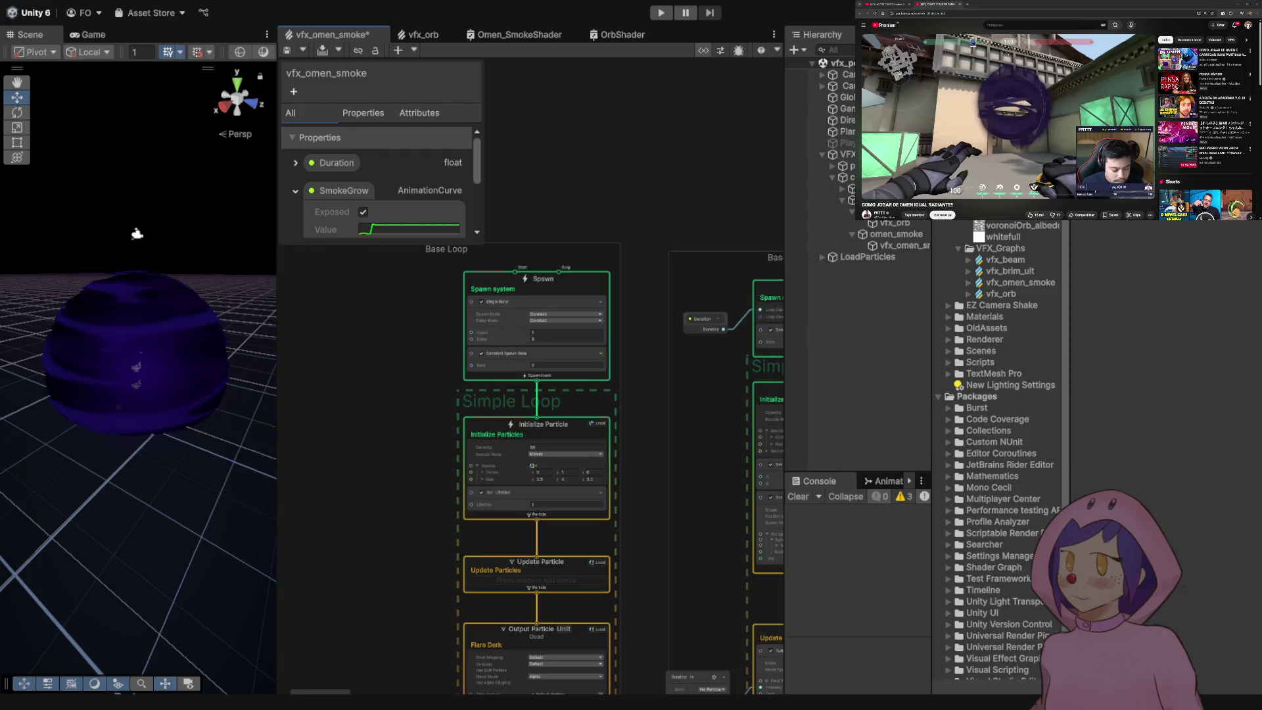
click(566, 504)
text(10)
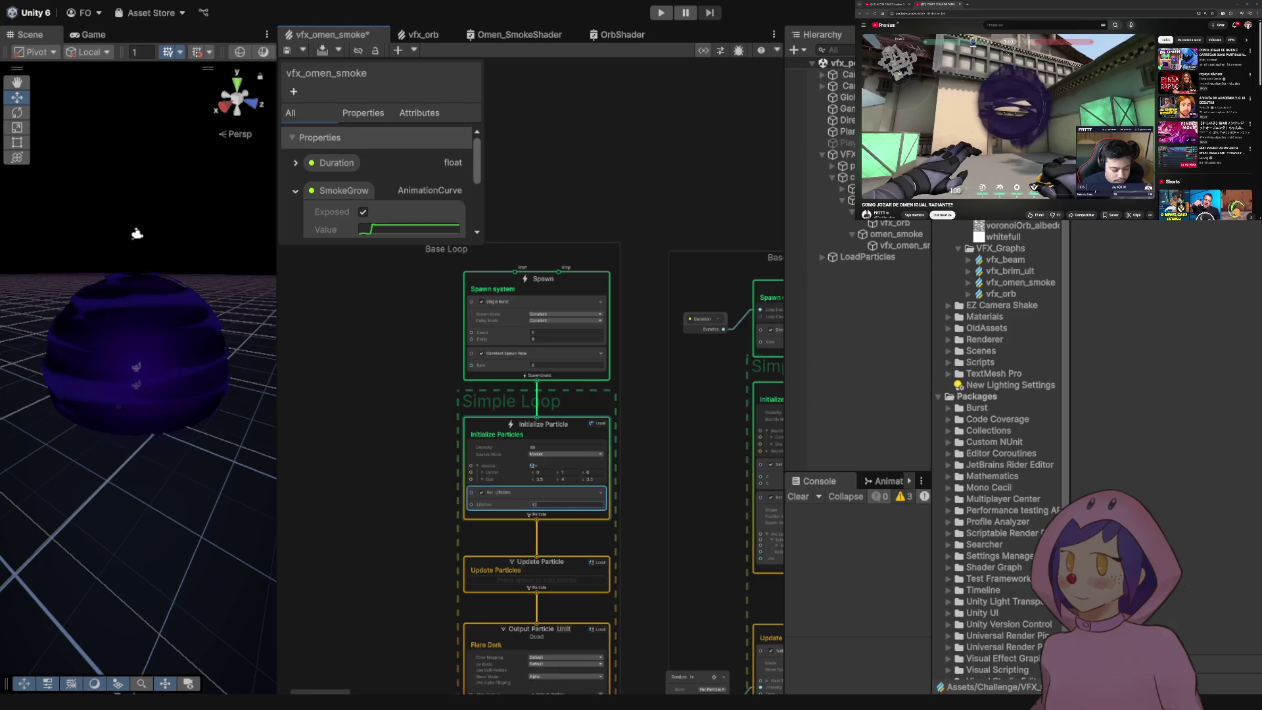
key(ctrl+s)
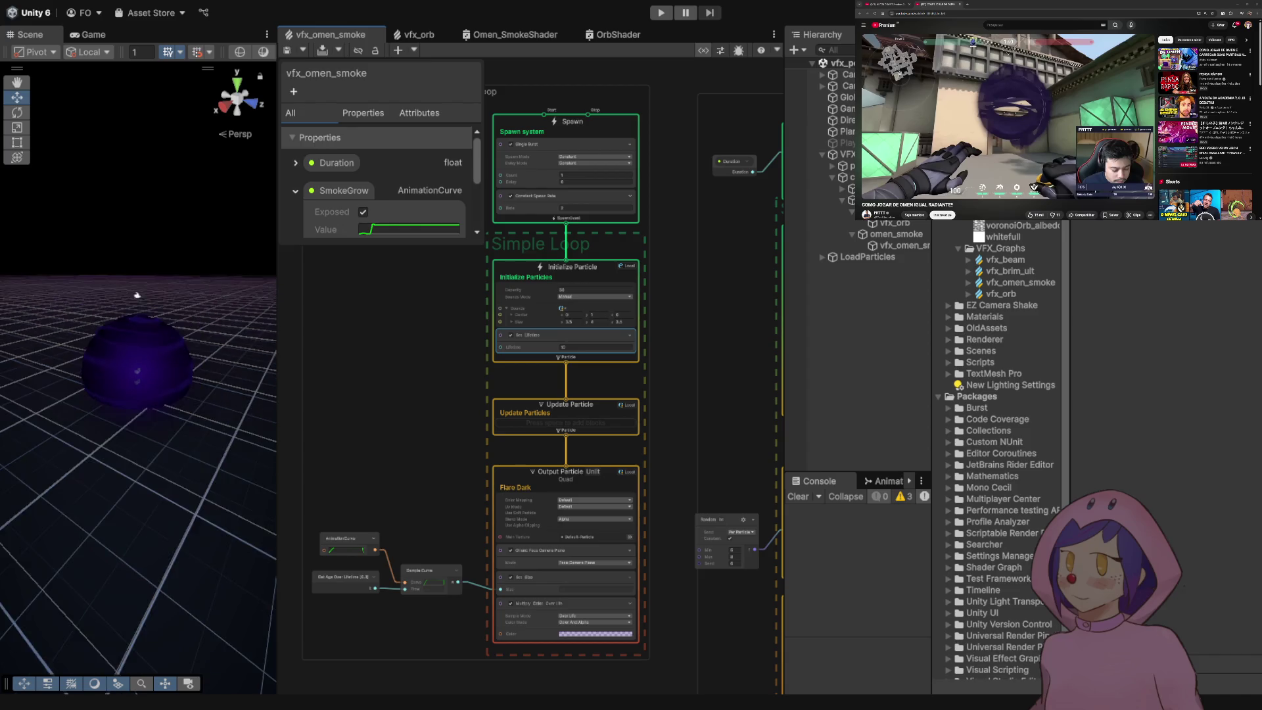
- Delete the extra smoke system copy and the Constant Spawn Rate block, then save
scroll(137, 271, down, 2)
scroll(493, 144, up, 5)
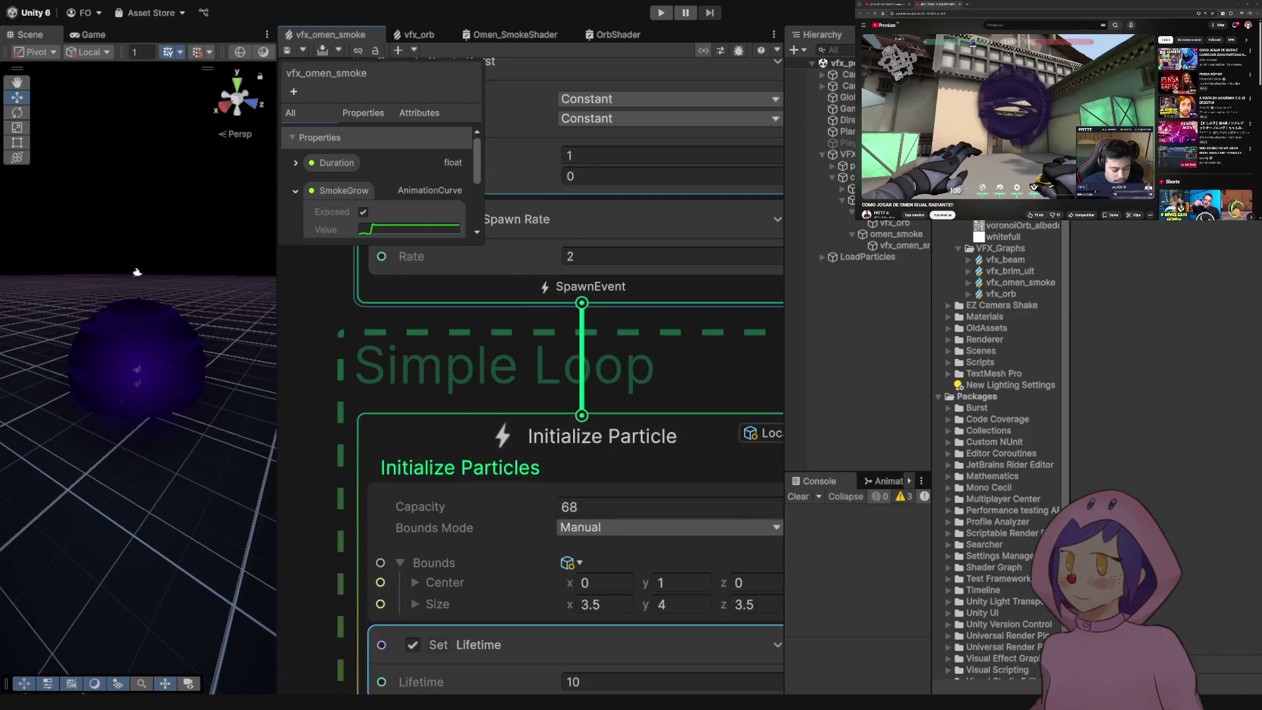
scroll(533, 394, down, 5)
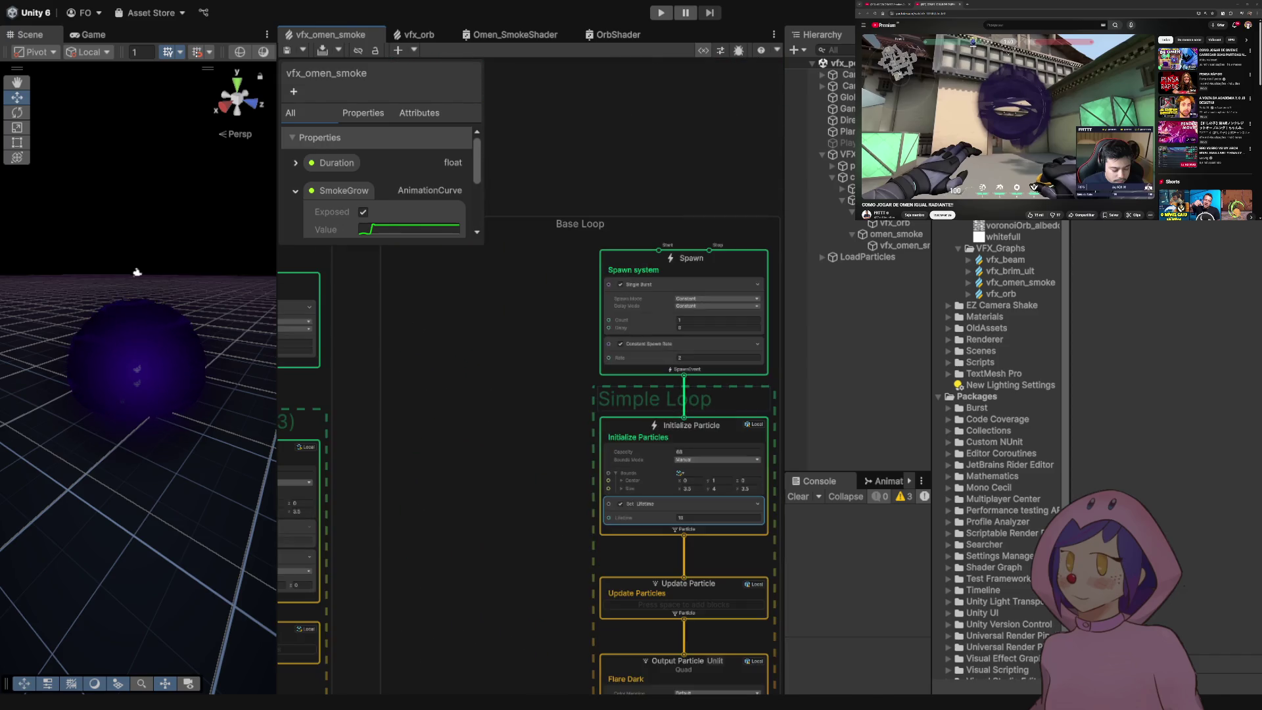
scroll(427, 394, up, 5)
key(Delete)
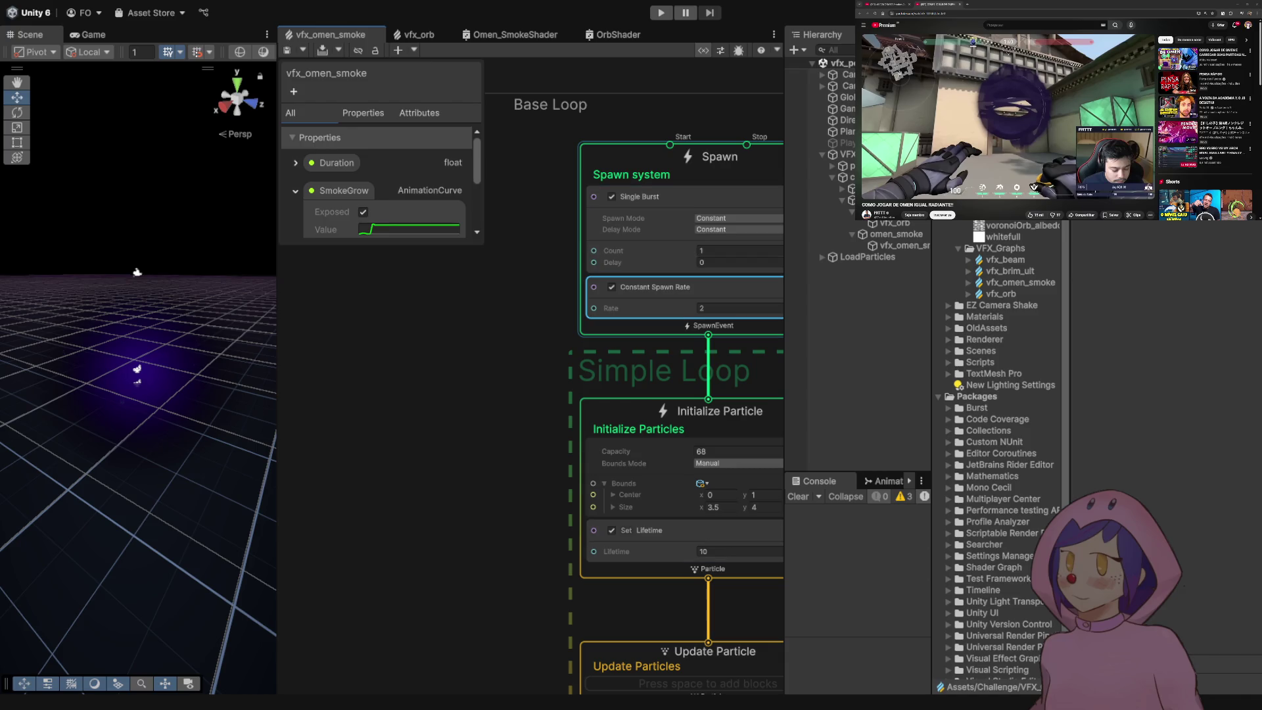
key(Delete)
key(ctrl+s)
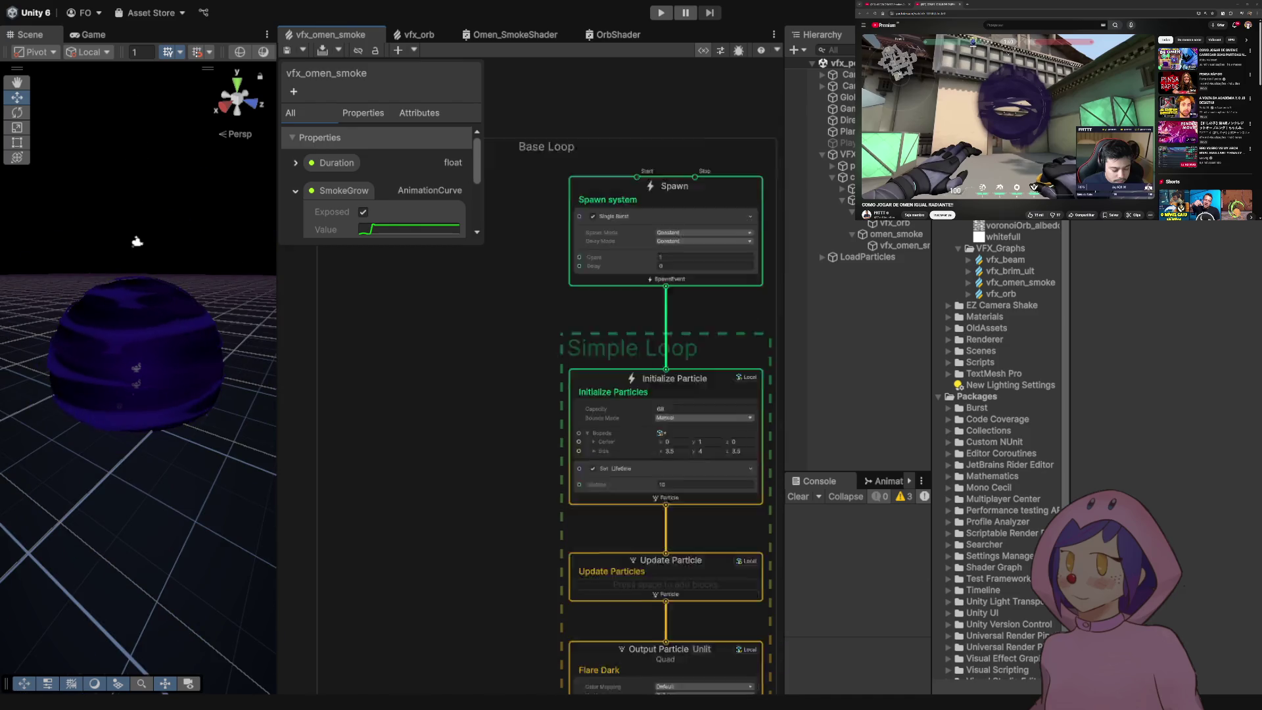
- Edit the Single Burst Count and save the smoke graph
scroll(531, 375, down, 5)
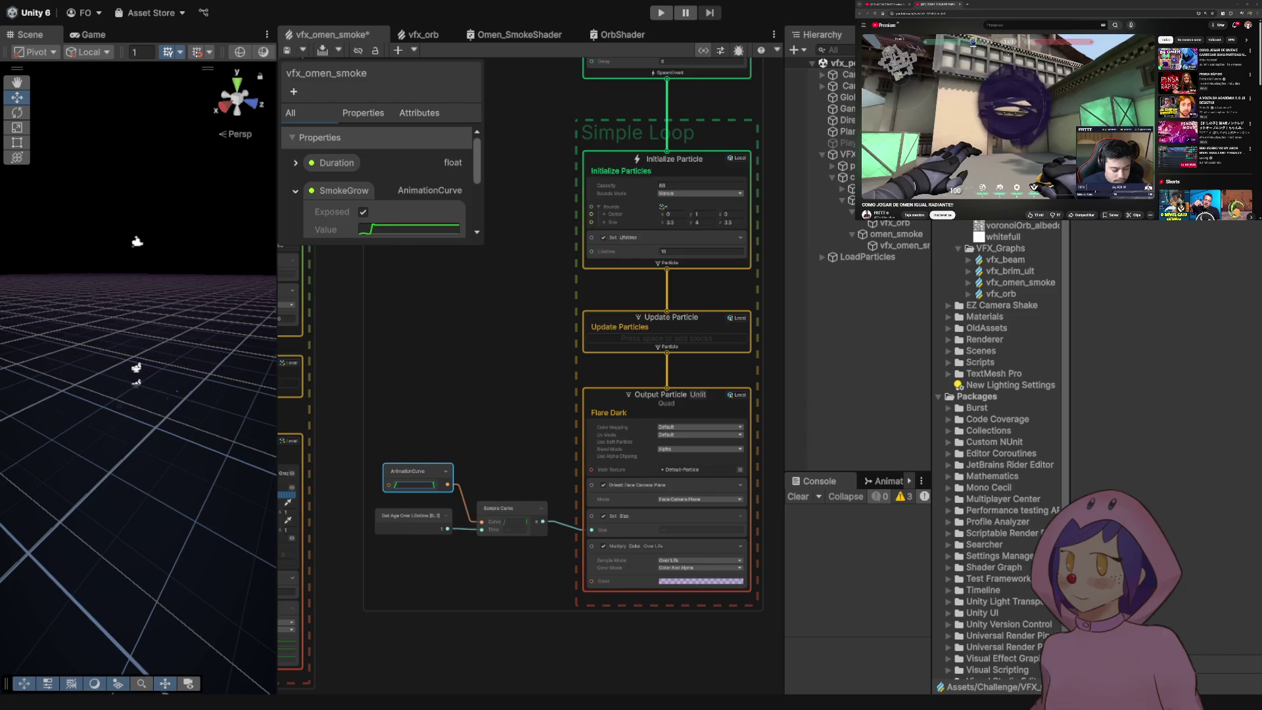
click(669, 223)
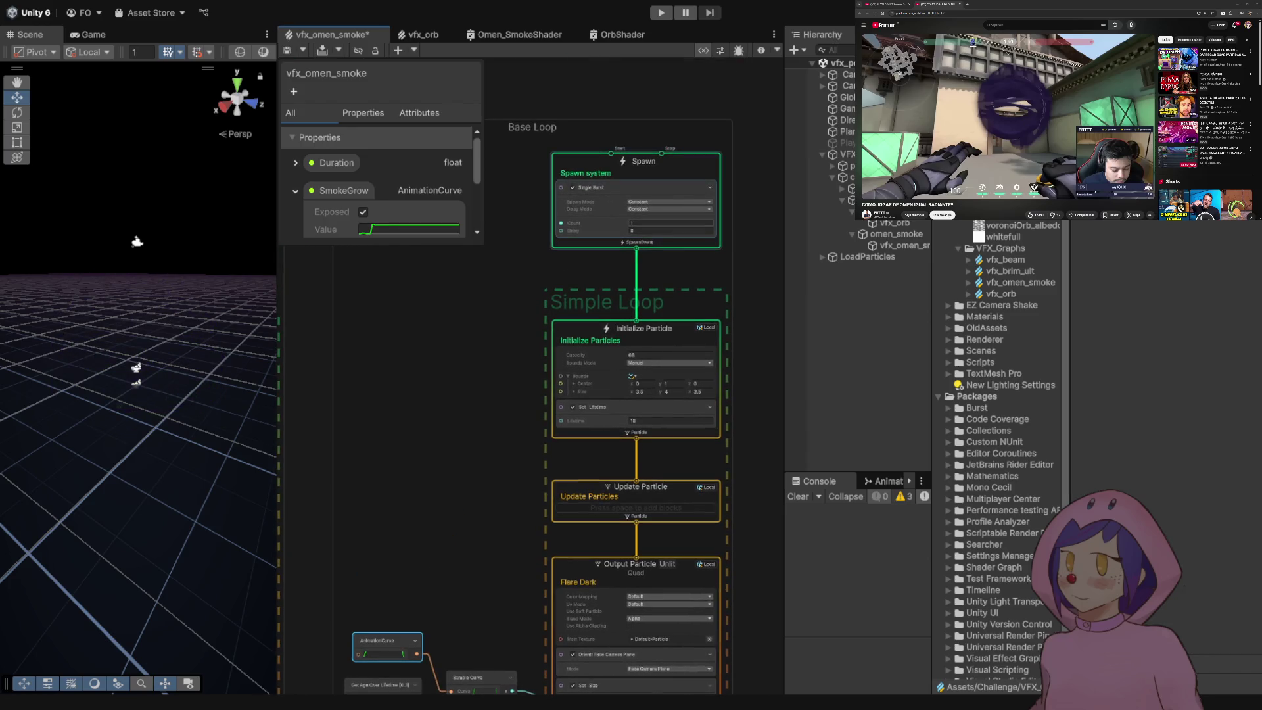
key(ctrl+s)
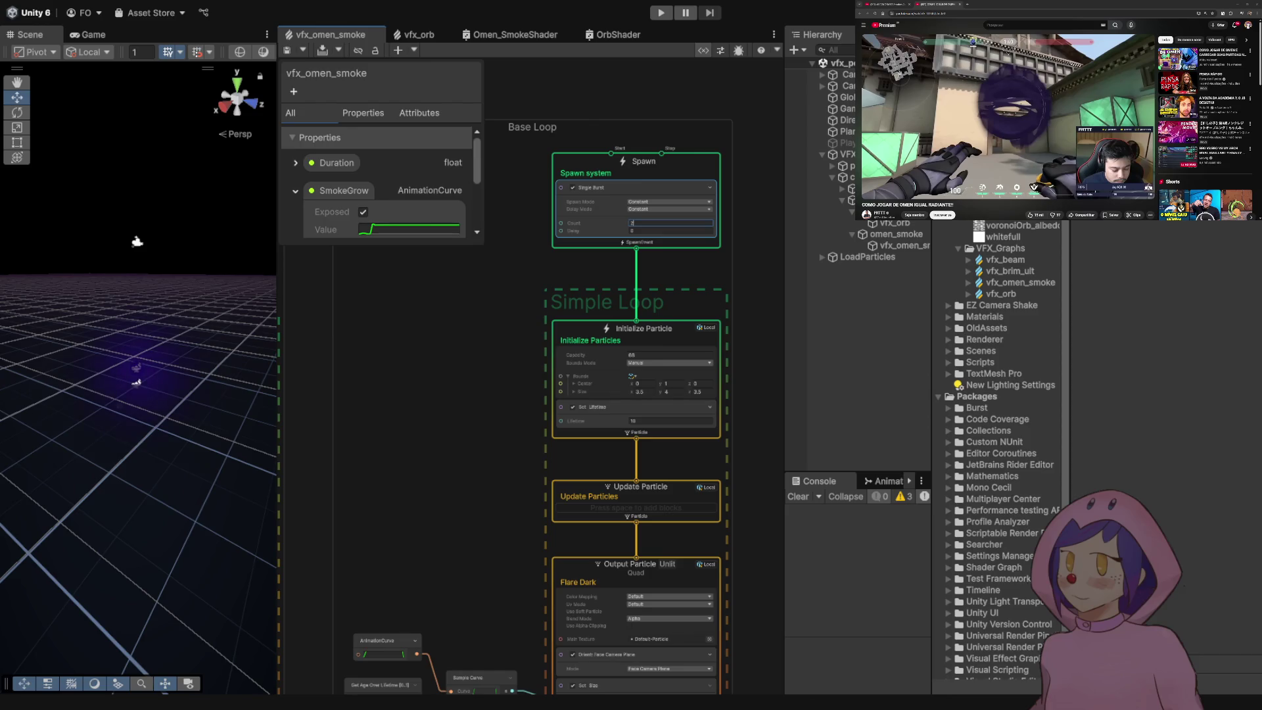
drag(657, 328, 680, 218)
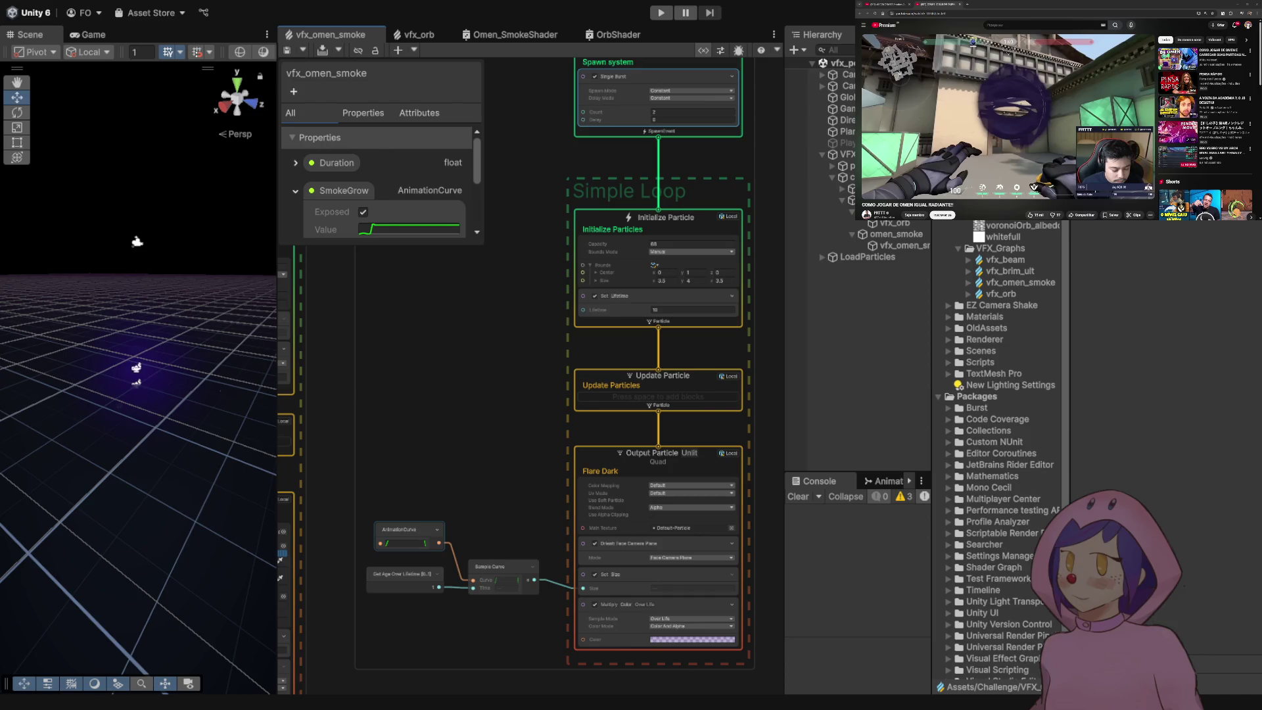
- Save the graph, then drag an exposed SmokeGrow node from the Blackboard near the Sample Curve nodes
click(407, 530)
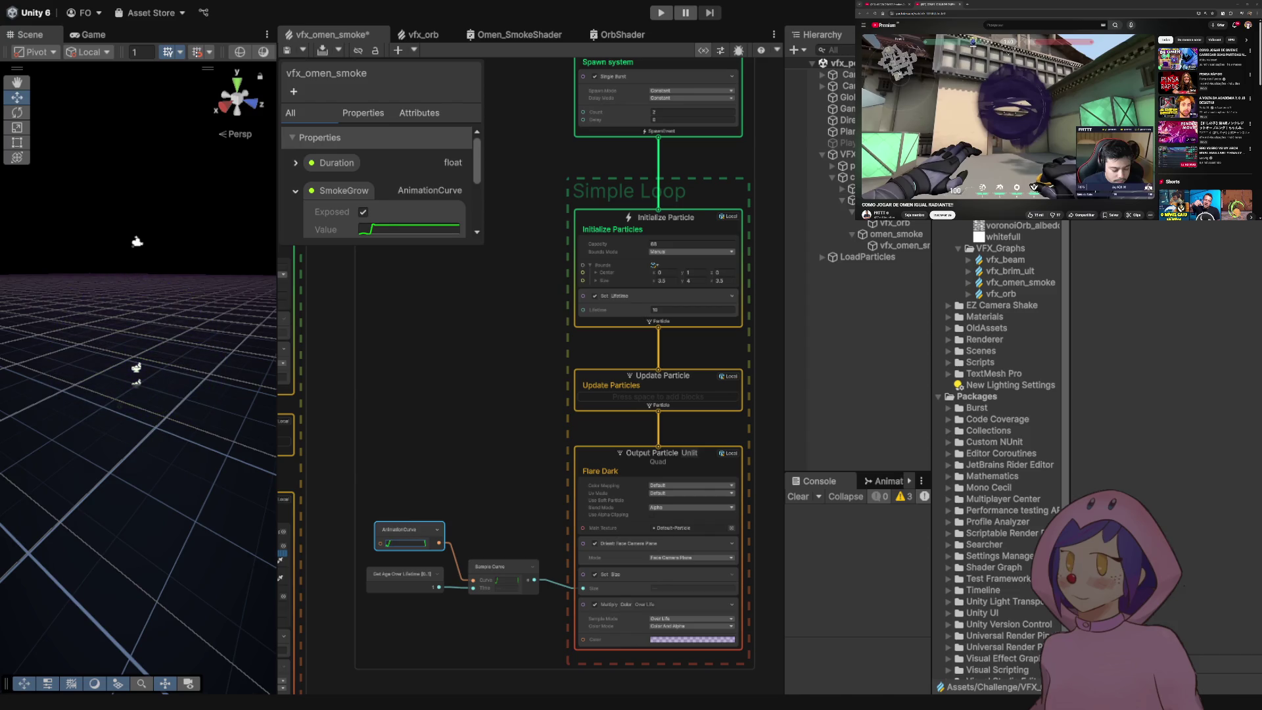
key(ctrl+s)
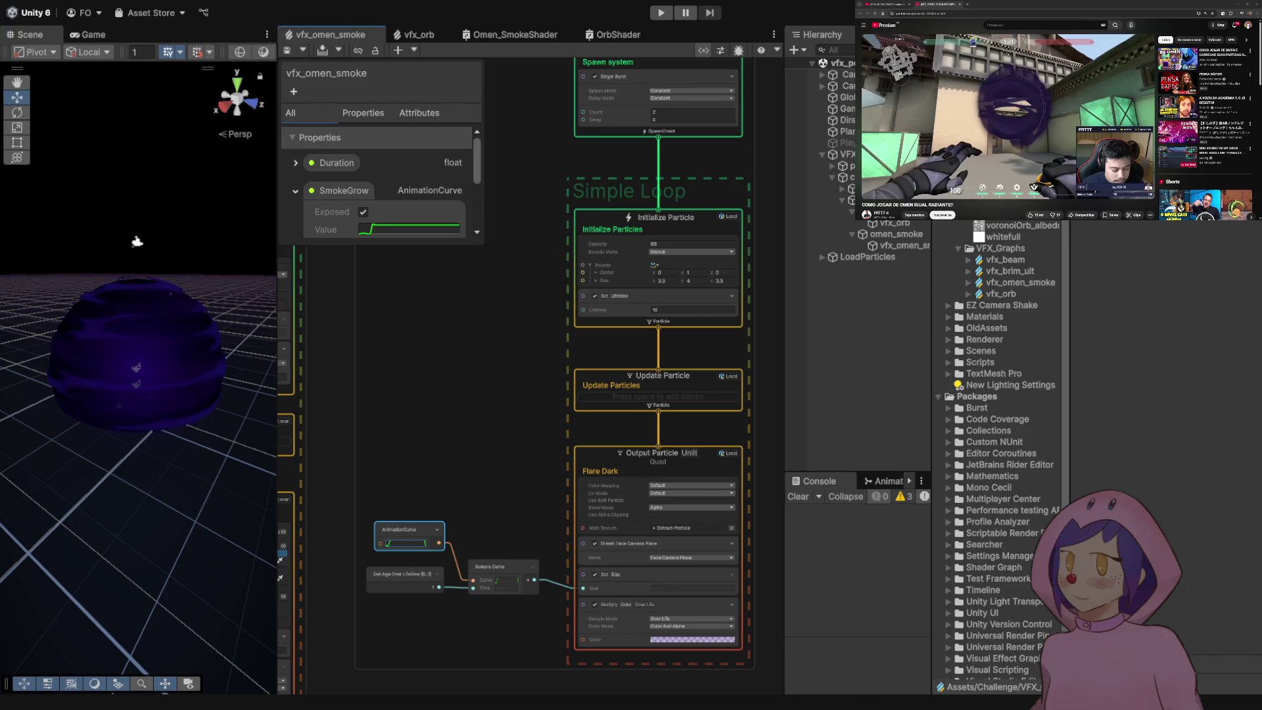
key(a)
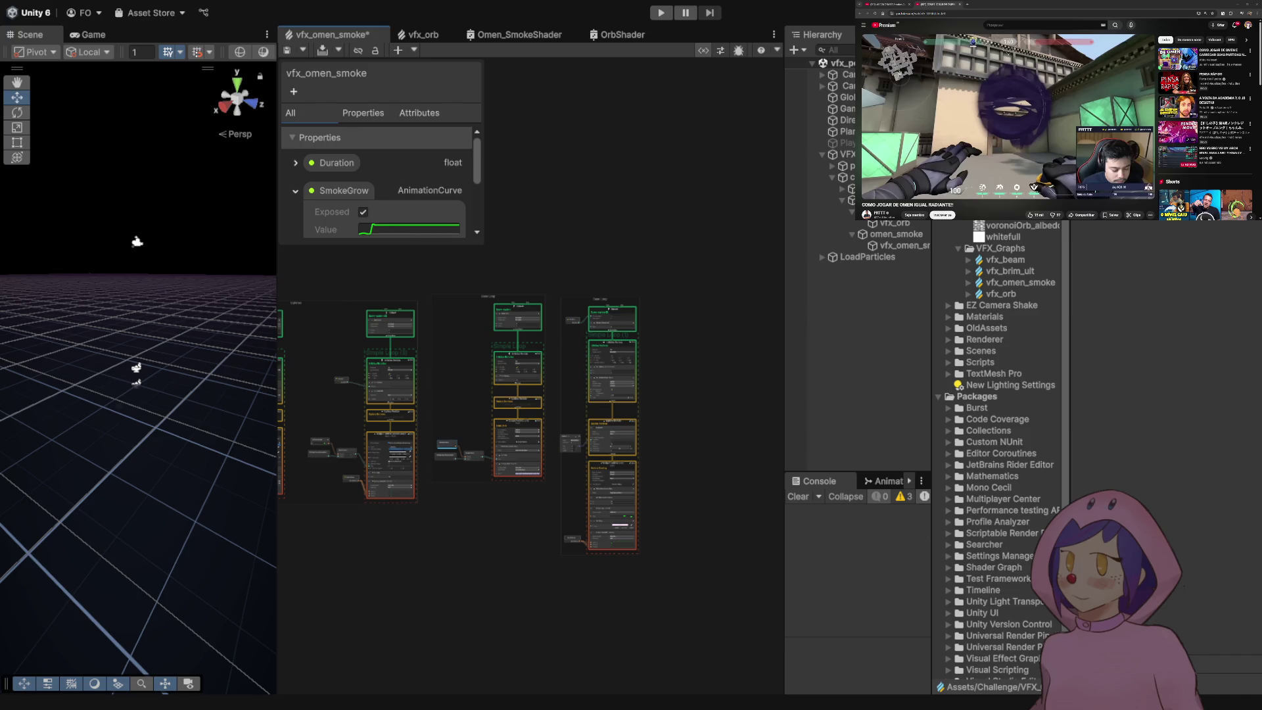
scroll(443, 455, up, 5)
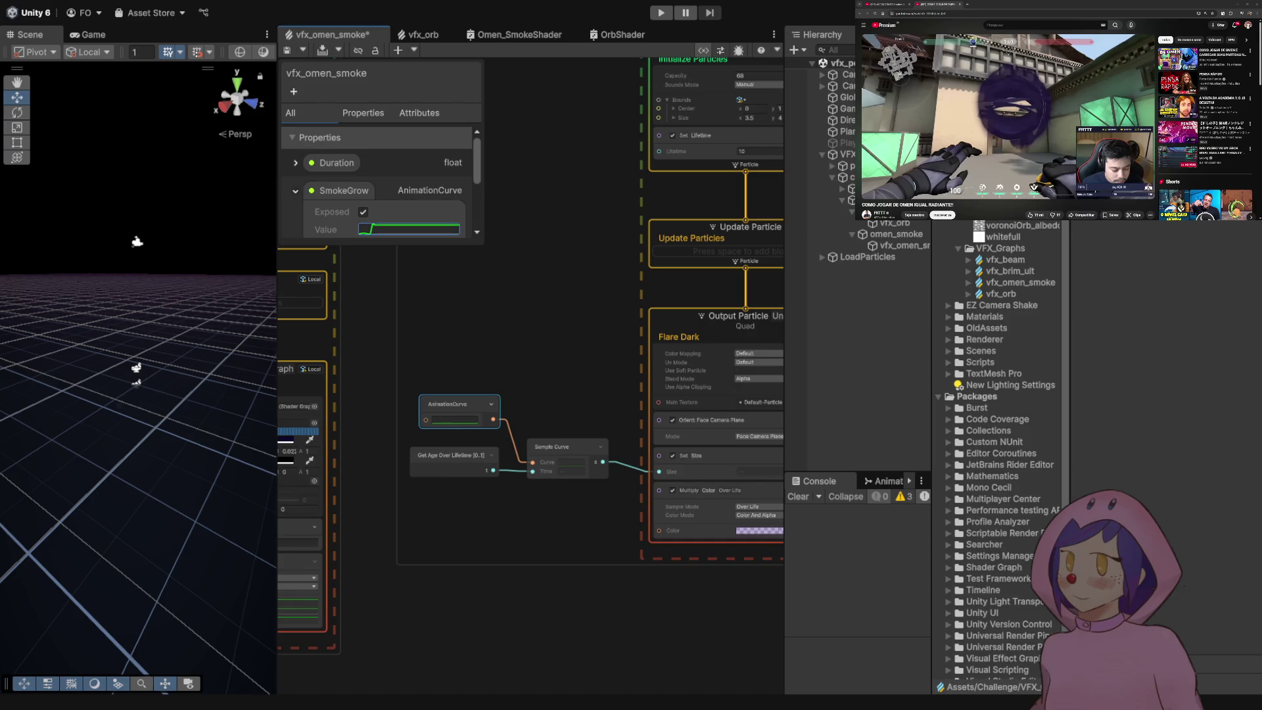
scroll(382, 184, down, 2)
mouse_move(344, 144)
mouse_down()
mouse_move(431, 621)
mouse_move(434, 526)
mouse_move(440, 596)
mouse_up()
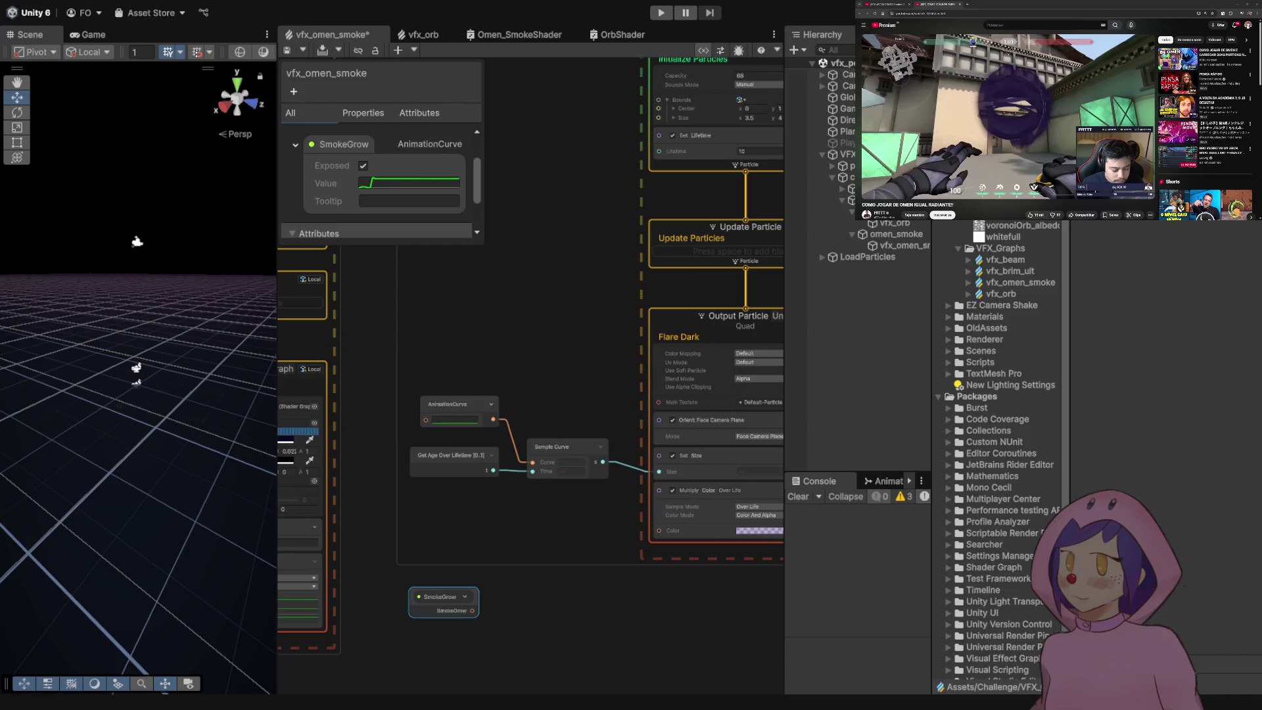
- Check the hard-coded curve node and the smoke object in the Scene
click(455, 419)
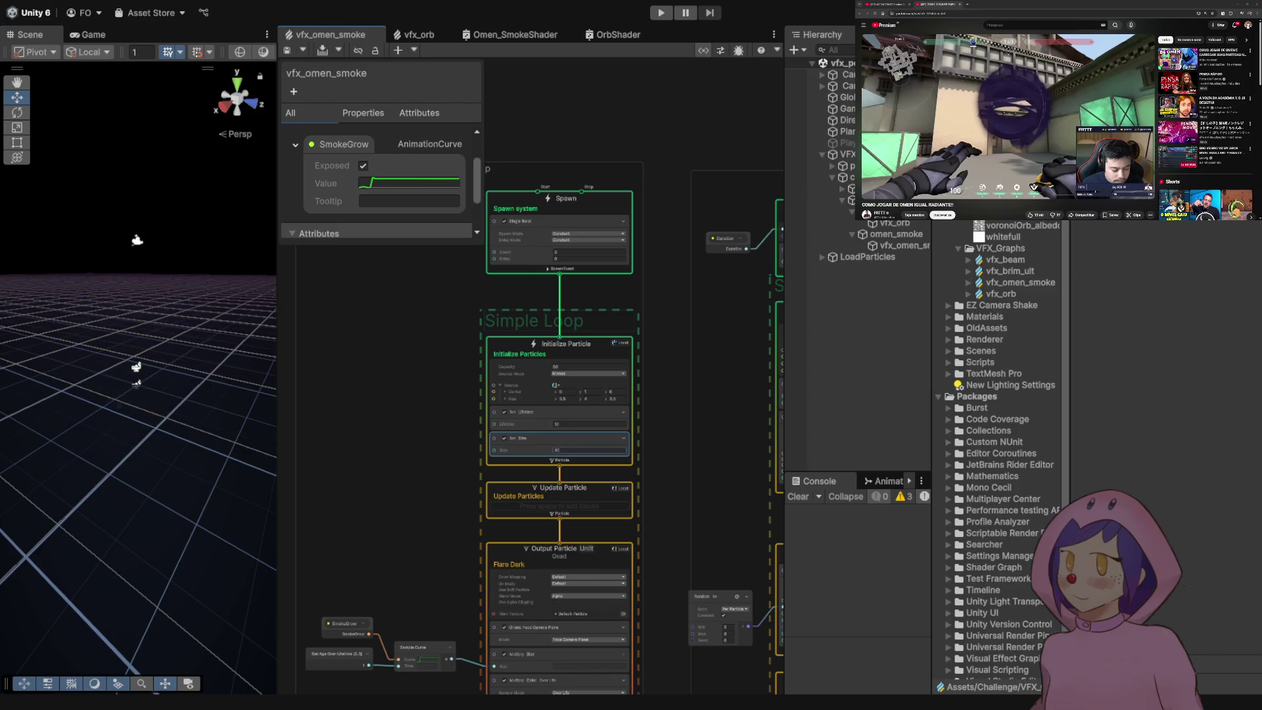
scroll(603, 314, down, 5)
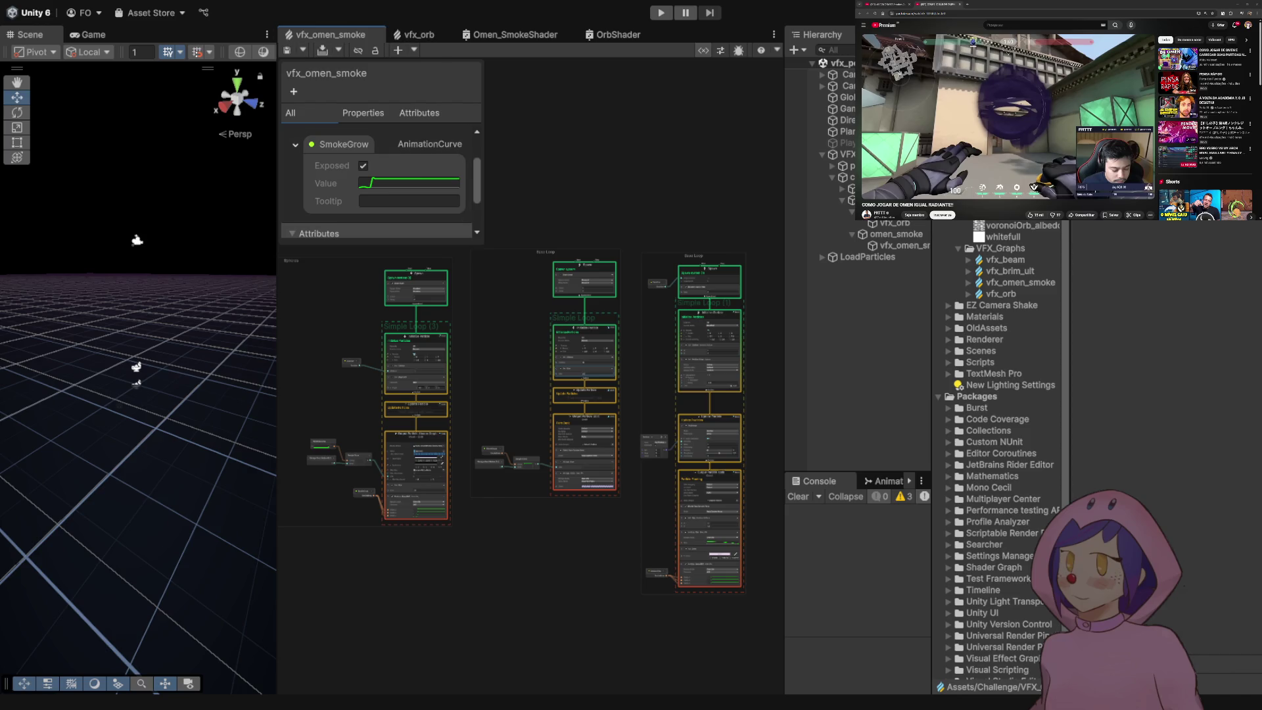
click(904, 245)
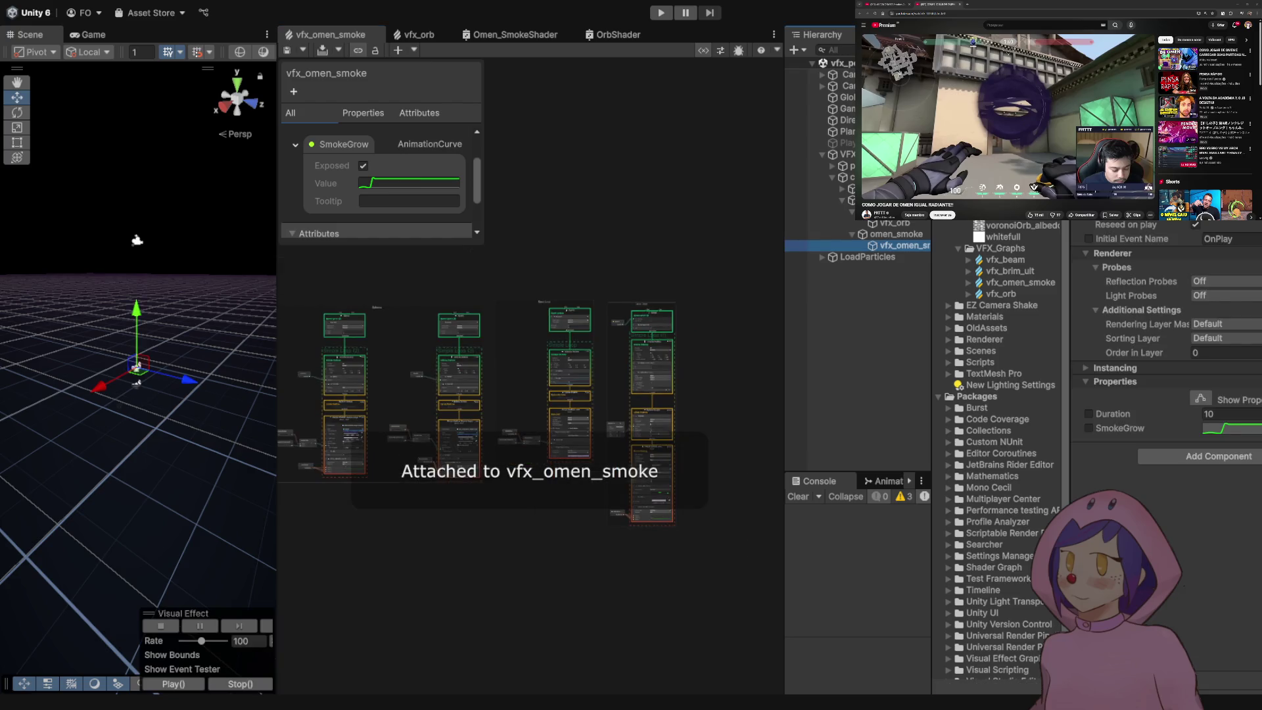
click(562, 356)
scroll(562, 356, up, 5)
scroll(471, 409, up, 4)
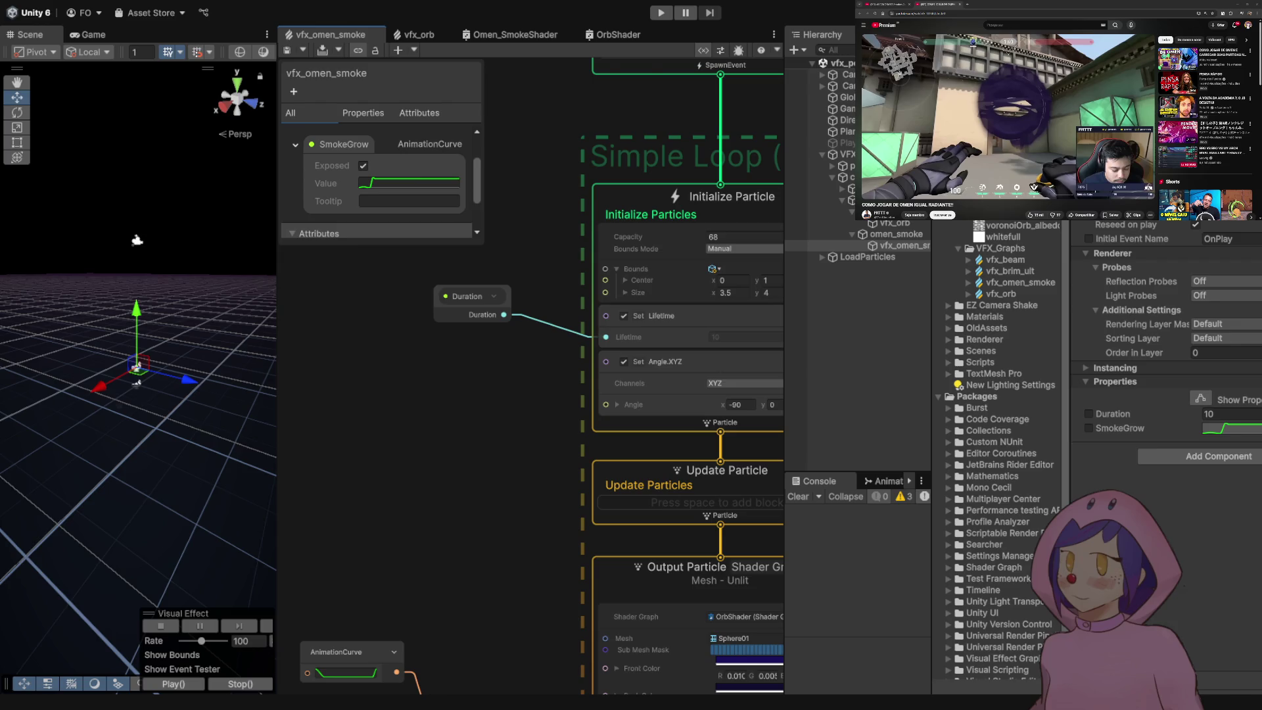
scroll(531, 375, down, 4)
- Paste a Set Position block at 0,0,0 below the Multiply Scale.XYZ Over Life block
drag(530, 395, 469, 205)
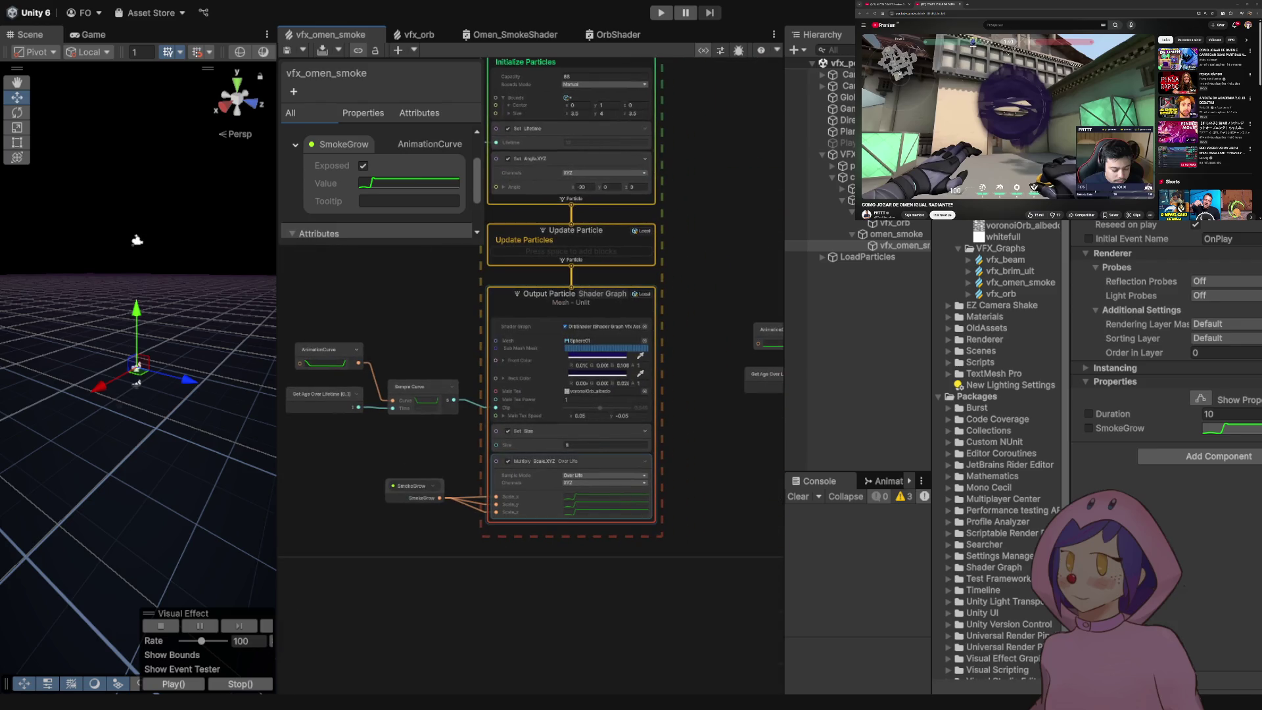
click(572, 461)
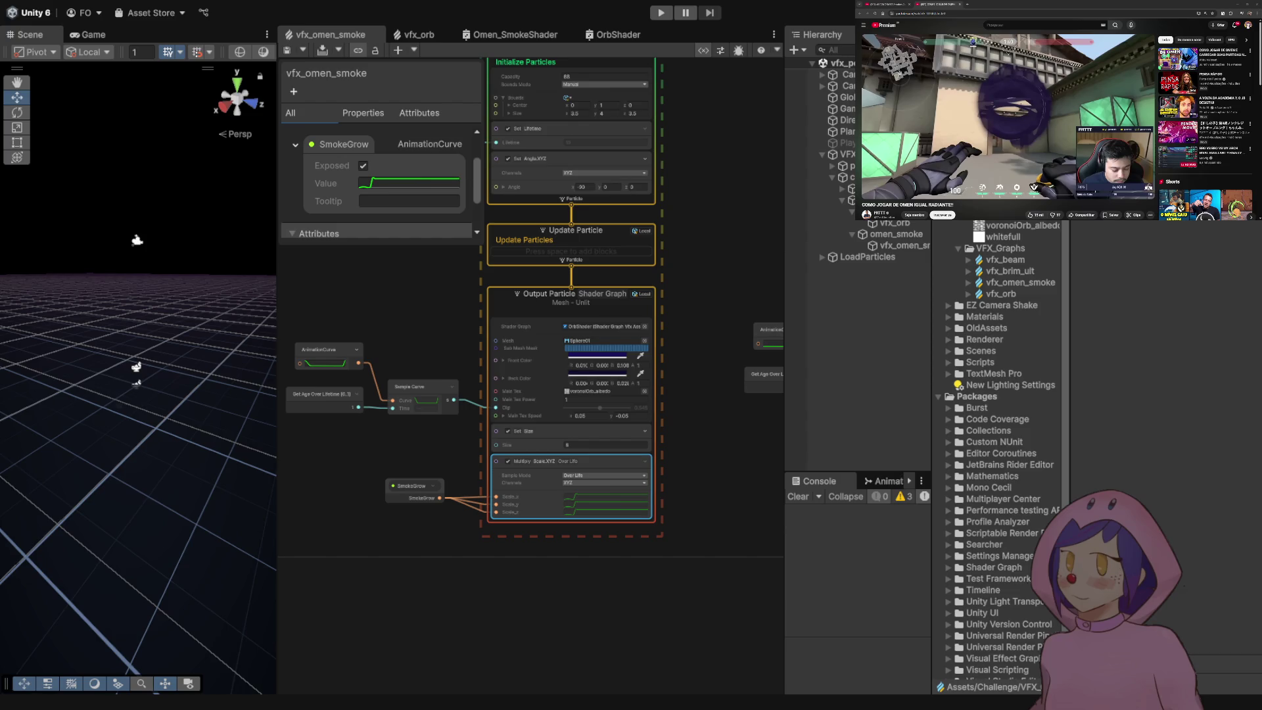
key(ctrl+v)
scroll(542, 564, up, 3)
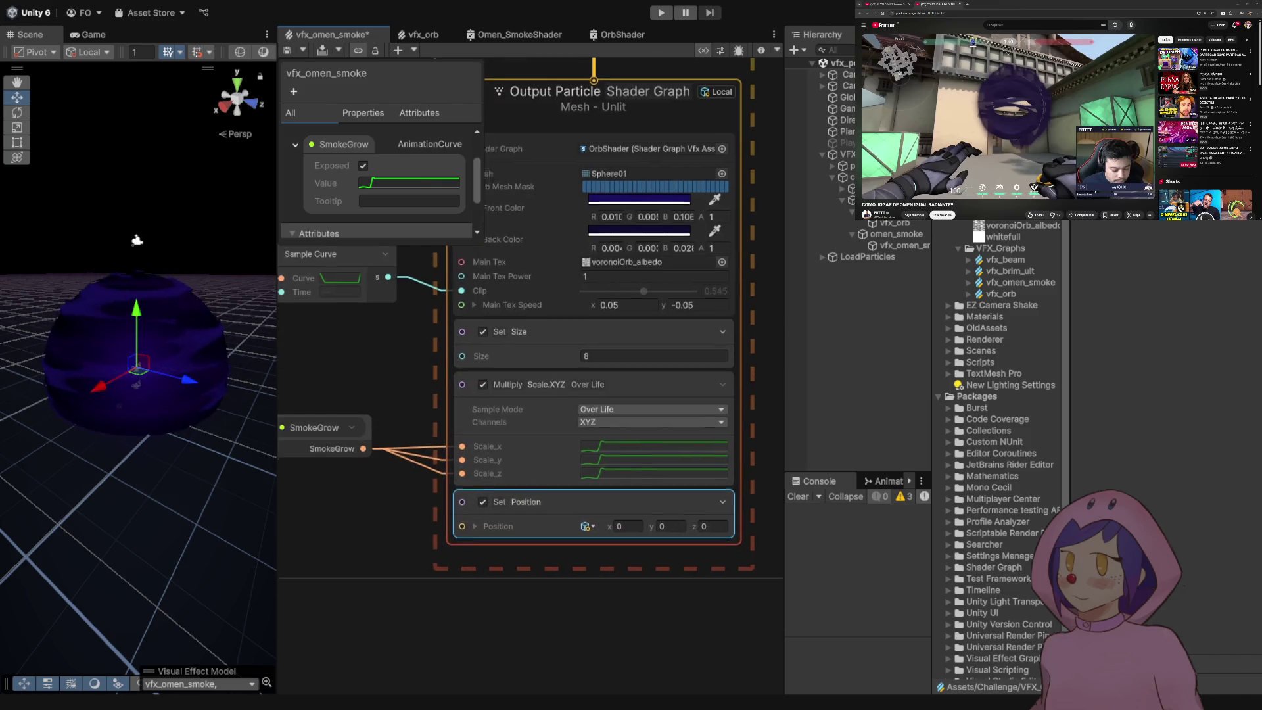
- Create an AnimationCurve property named PositionAnim, place its node, and delete the Set Position block
click(436, 421)
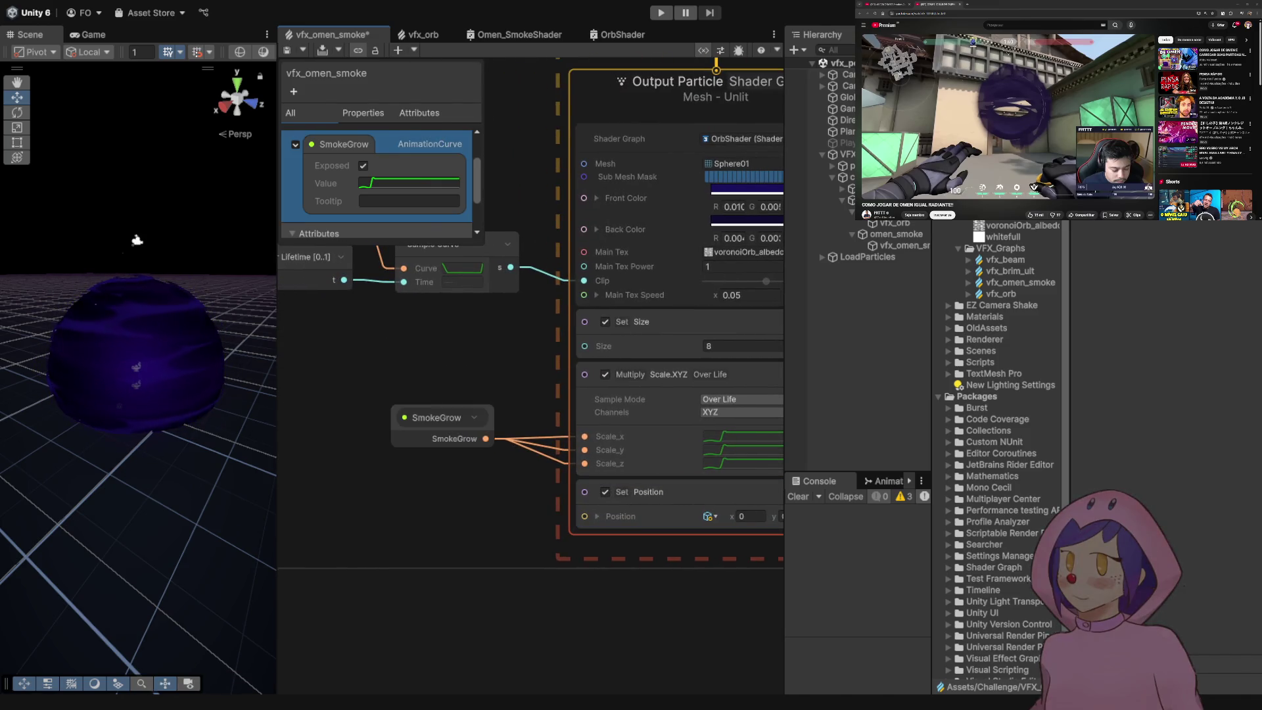
click(419, 112)
click(363, 113)
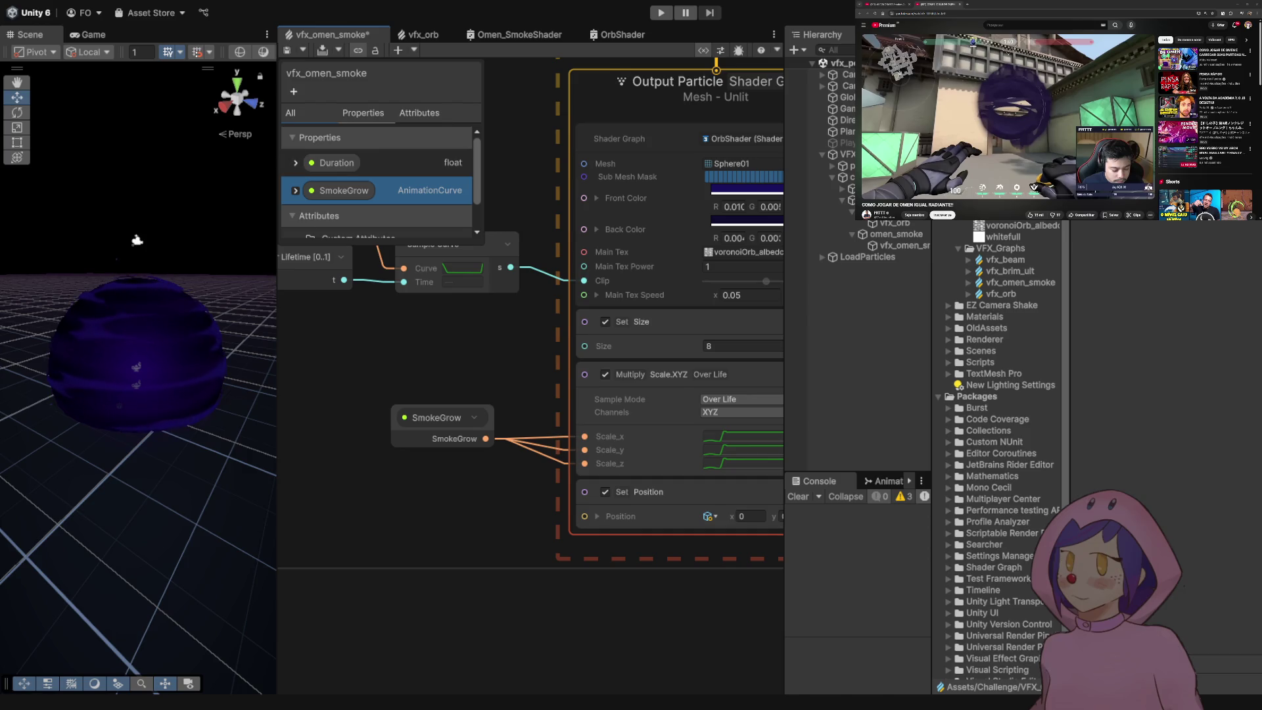
click(290, 112)
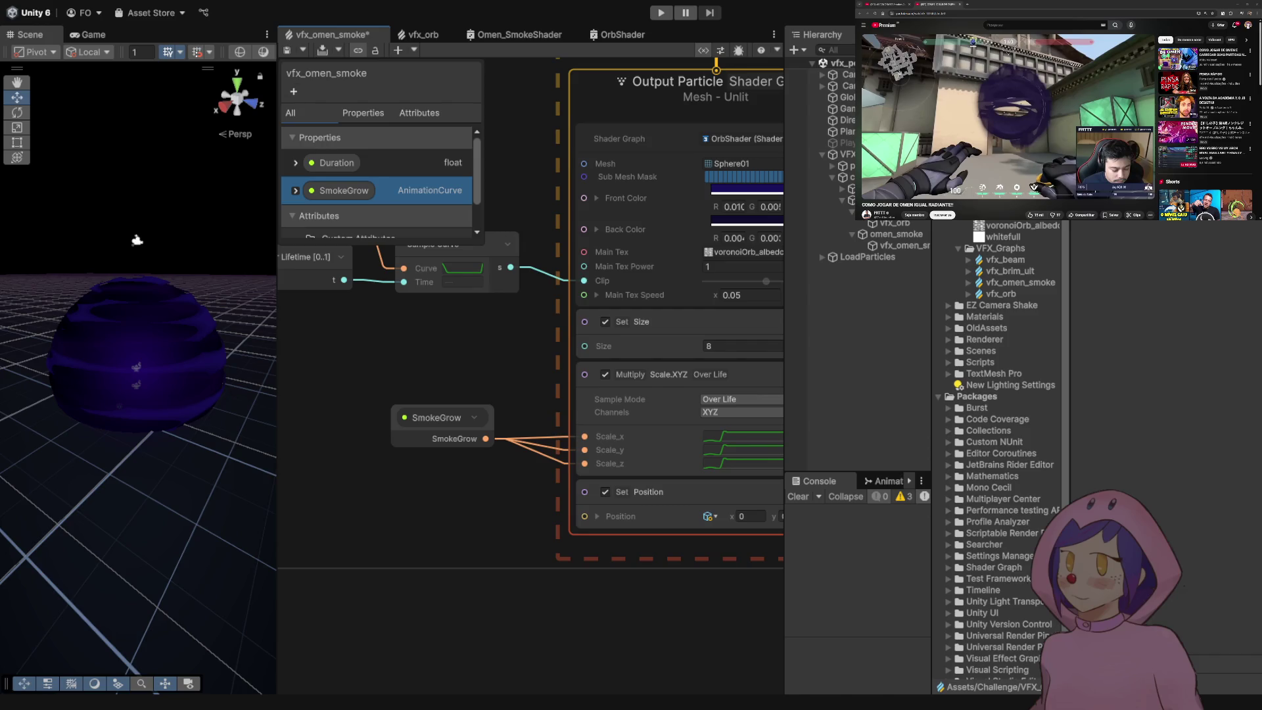
text(Positi)
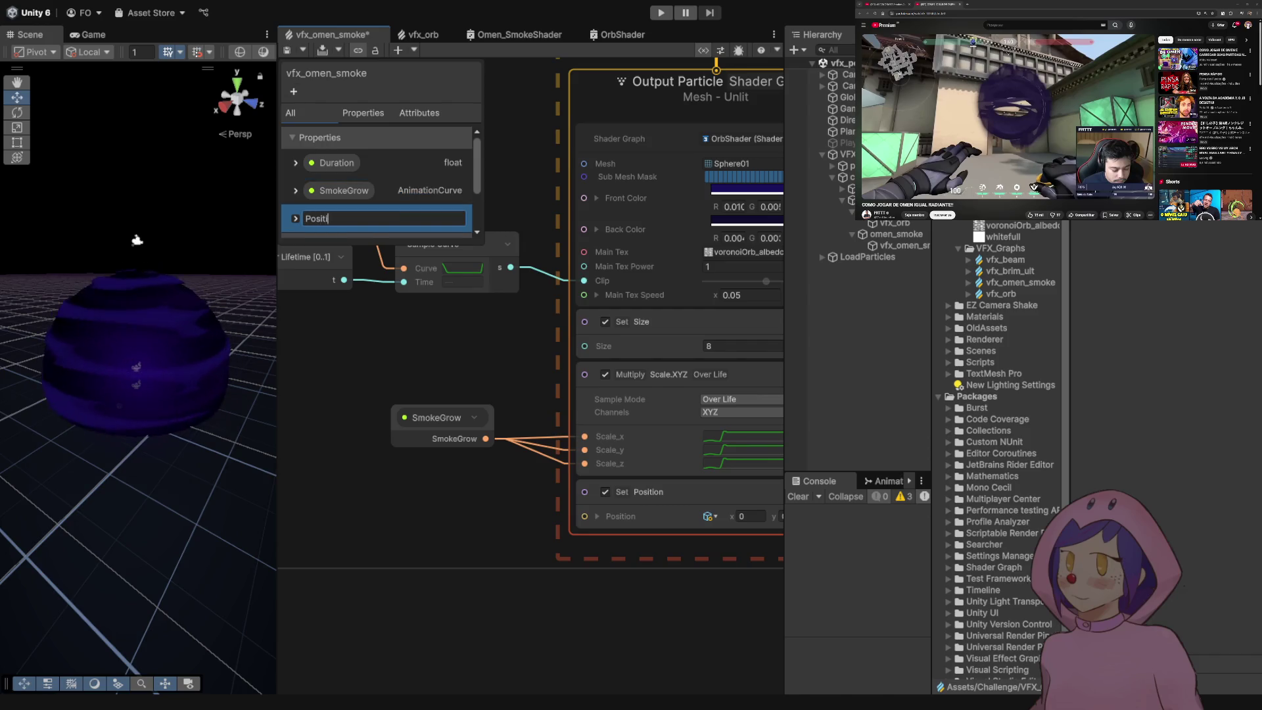
text(onAnim)
key(Return)
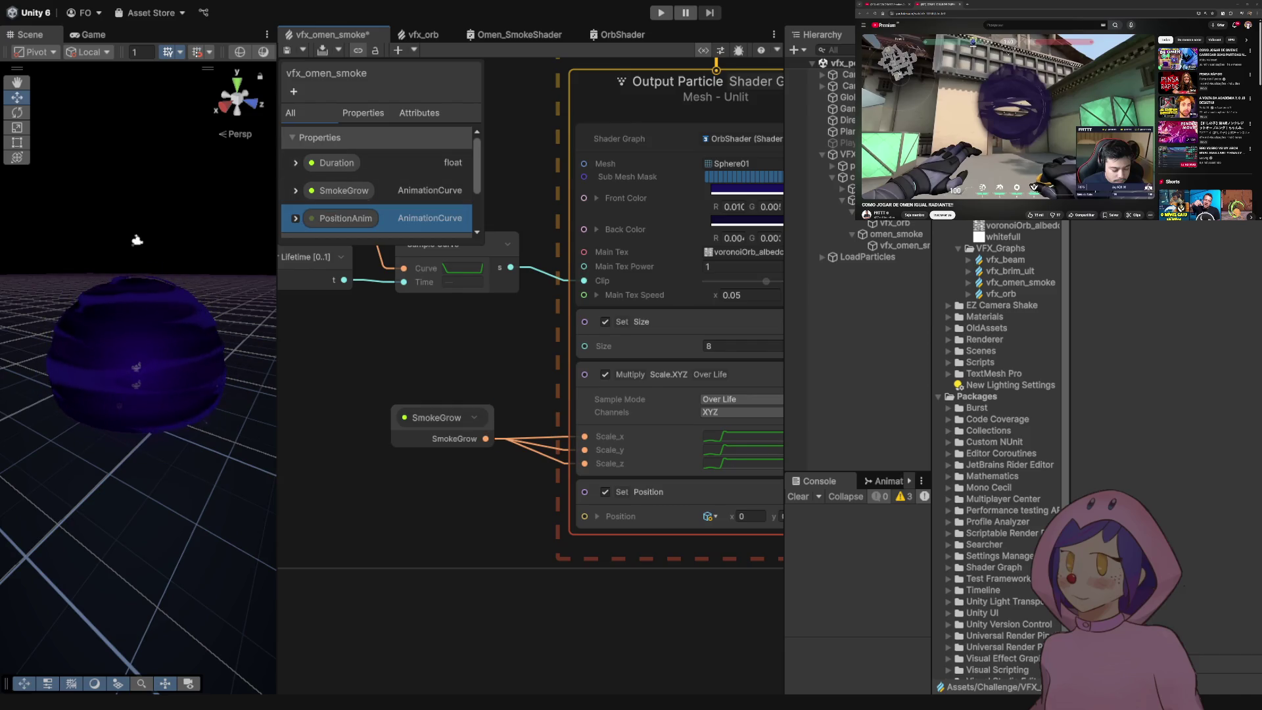
drag(345, 219, 461, 519)
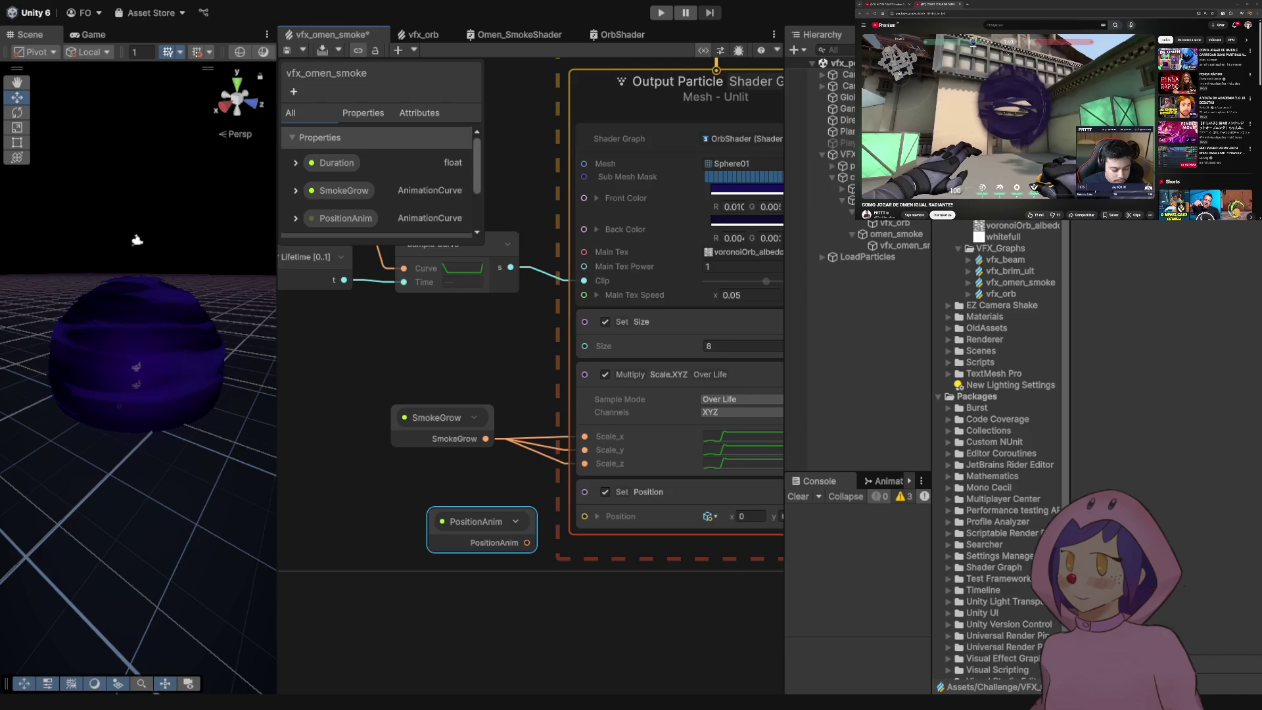
click(592, 487)
key(Delete)
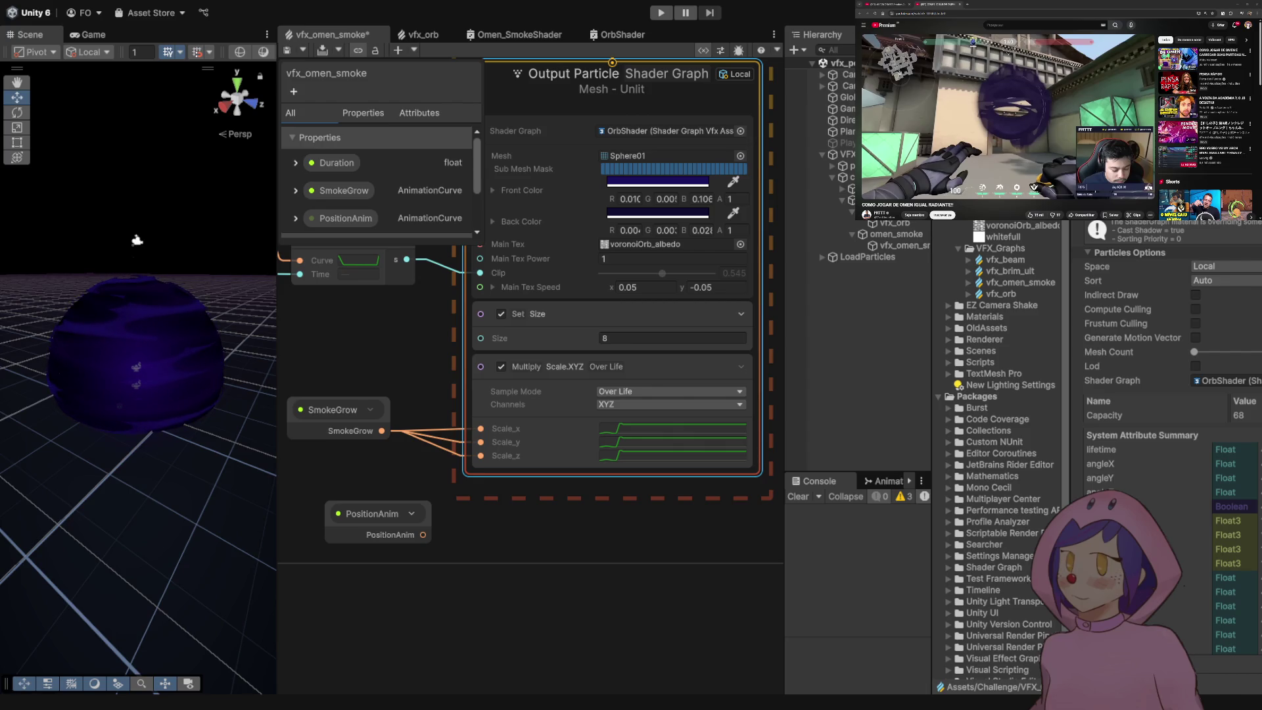
- Restore the position block and settle the Position_x curve via undo/redo, then save
key(ctrl+z)
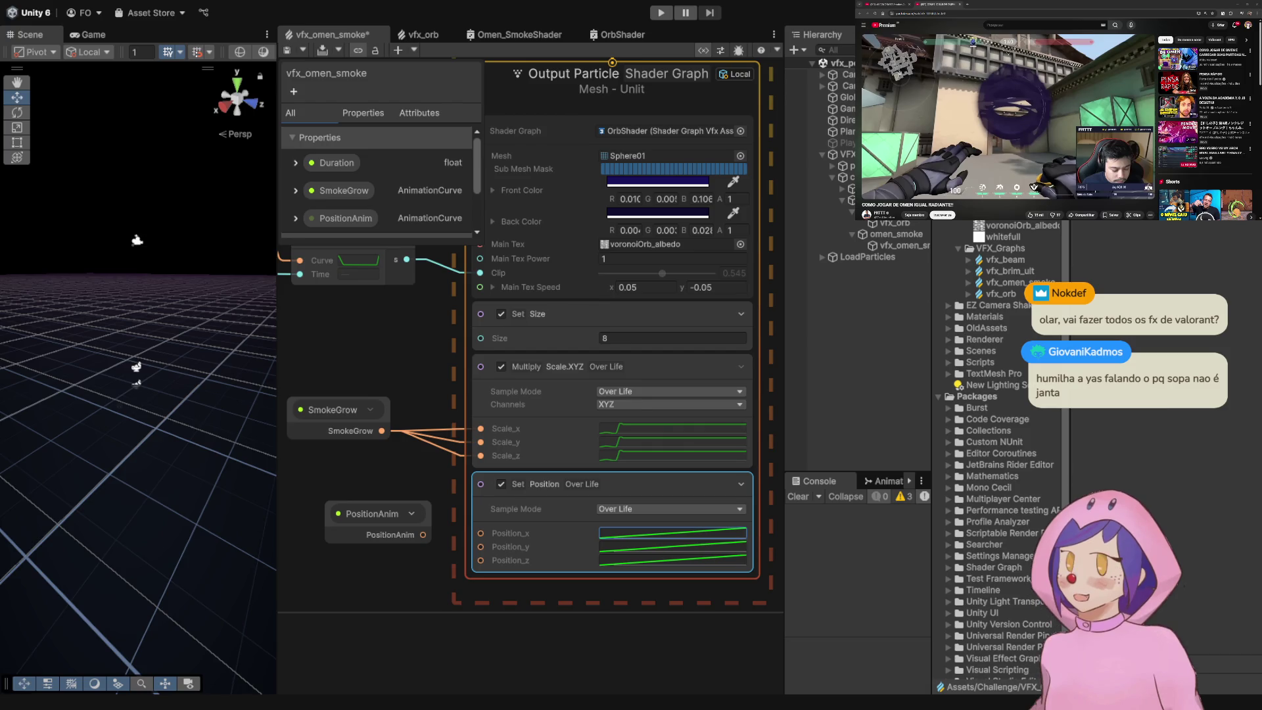
click(294, 92)
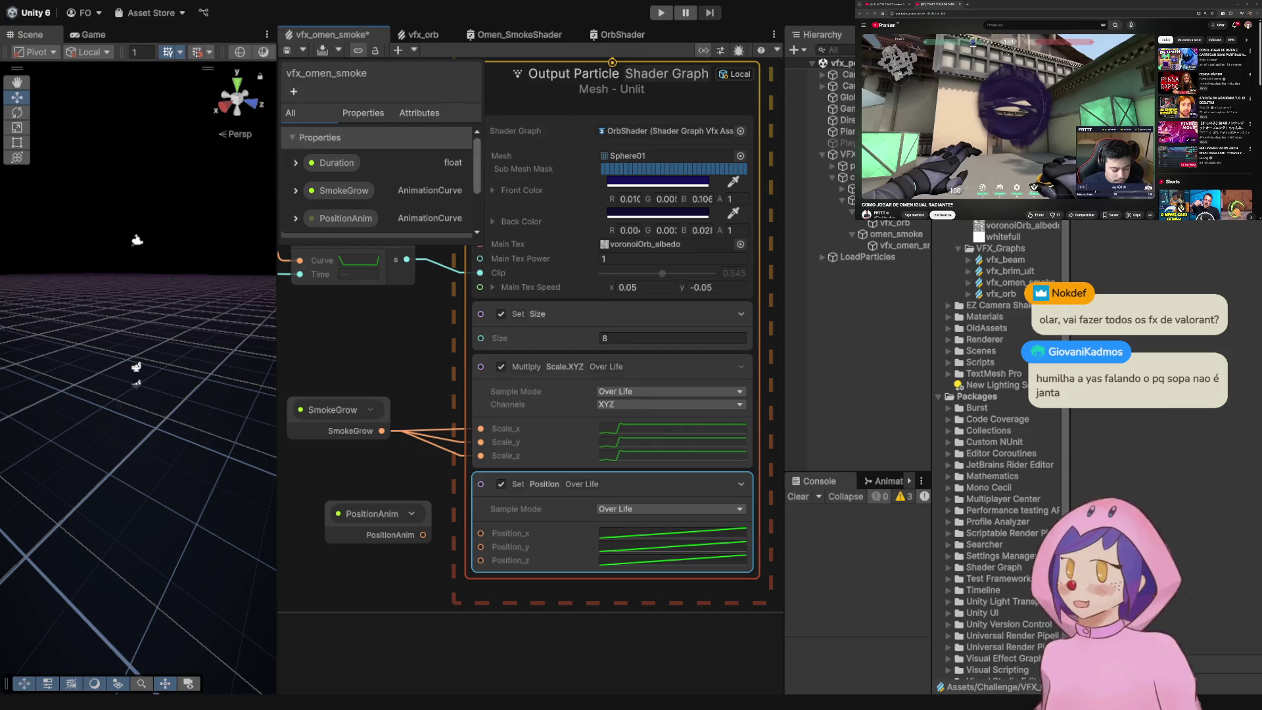
key(Escape)
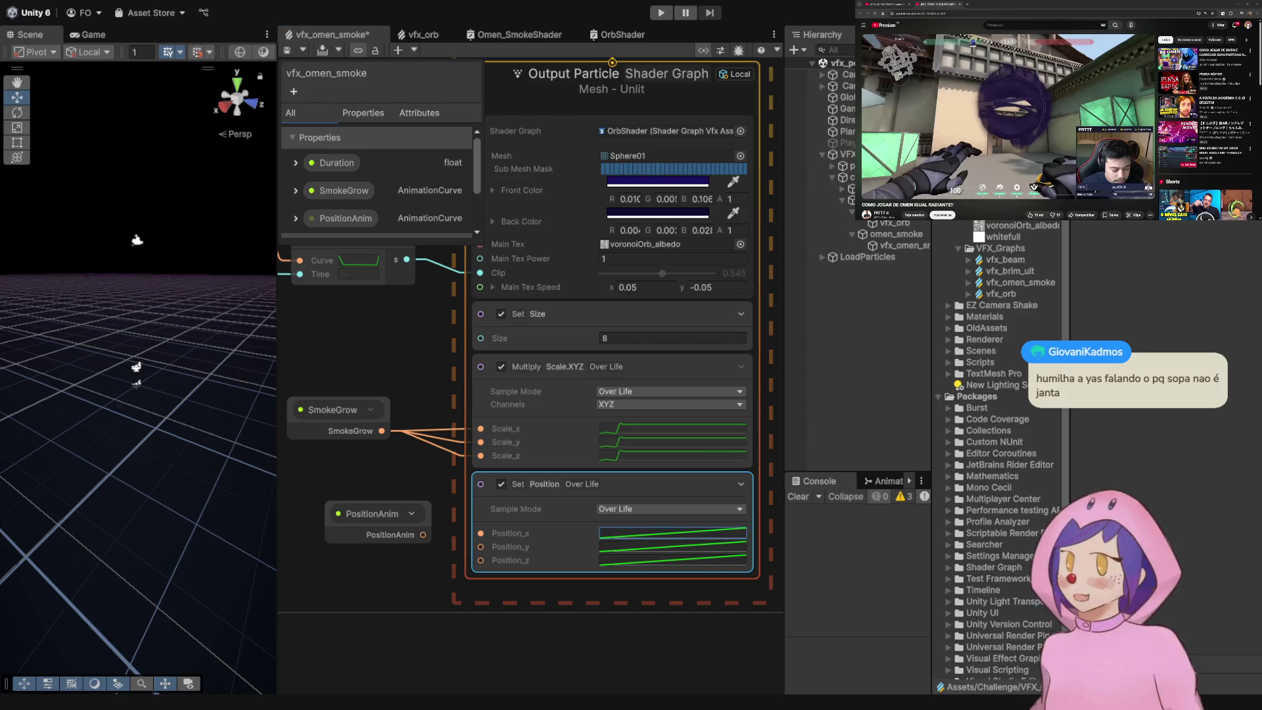
click(672, 533)
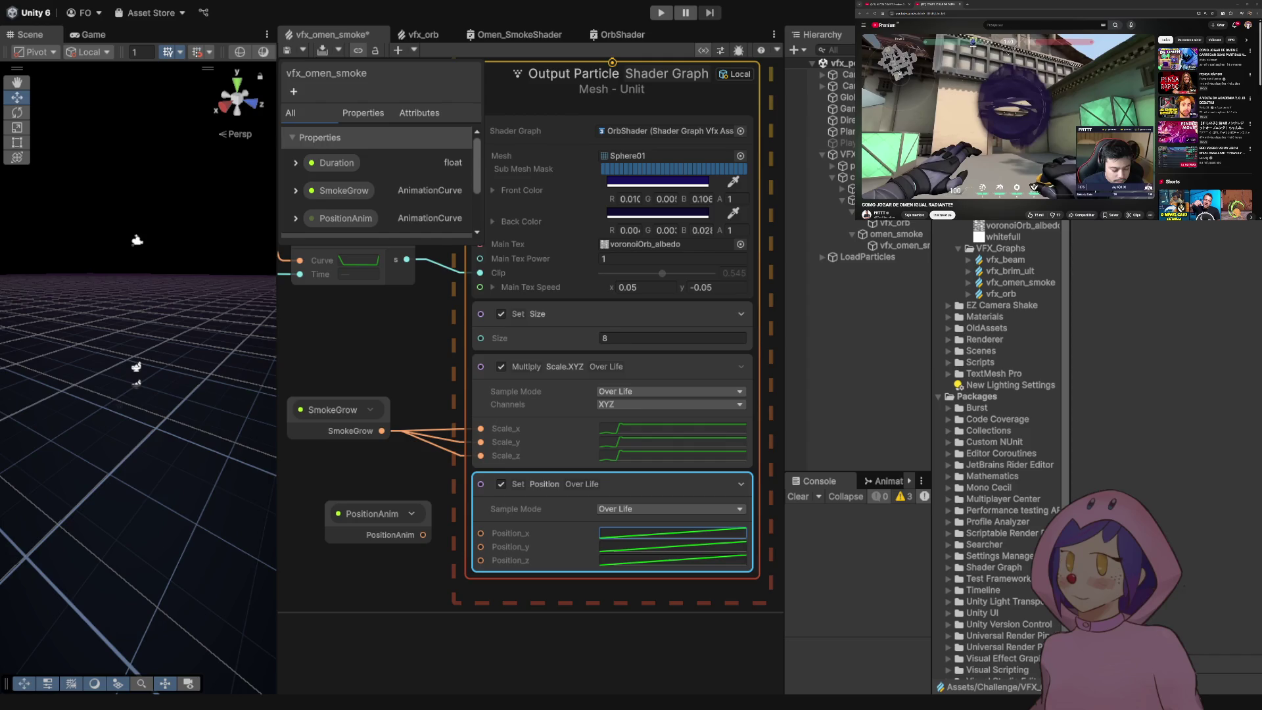
key(ctrl+z)
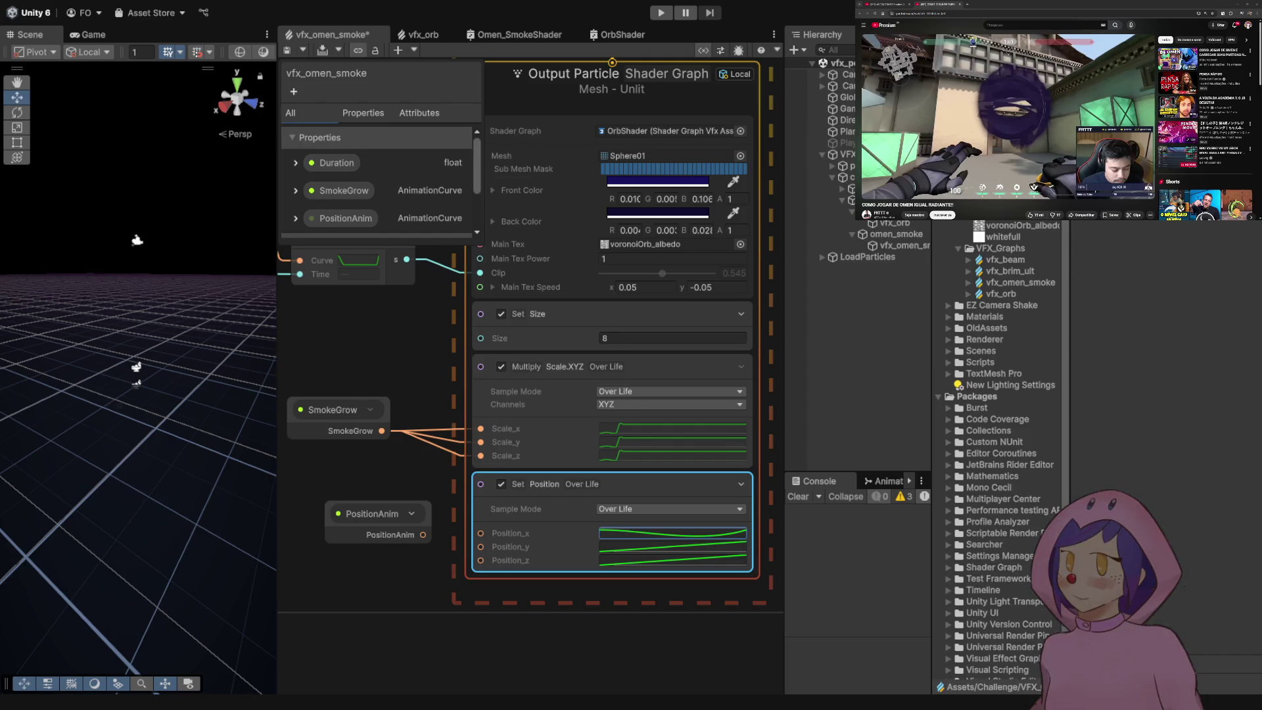
key(ctrl+z)
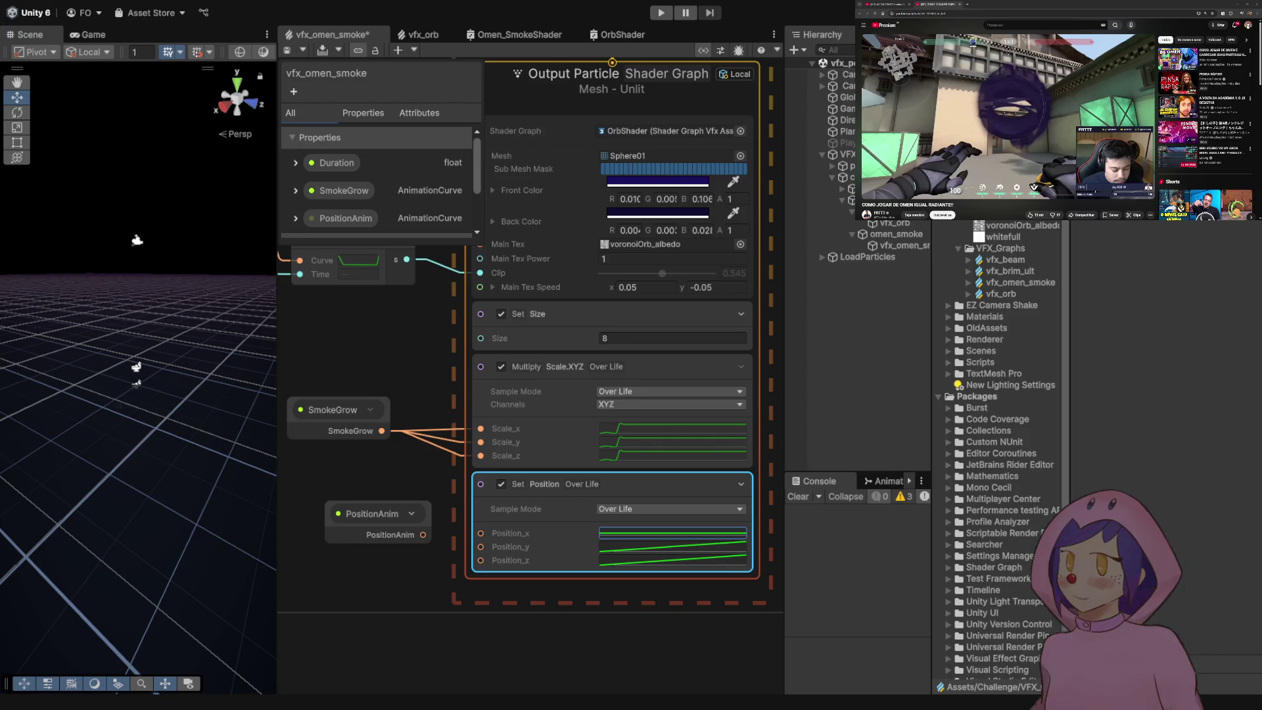
key(ctrl+z)
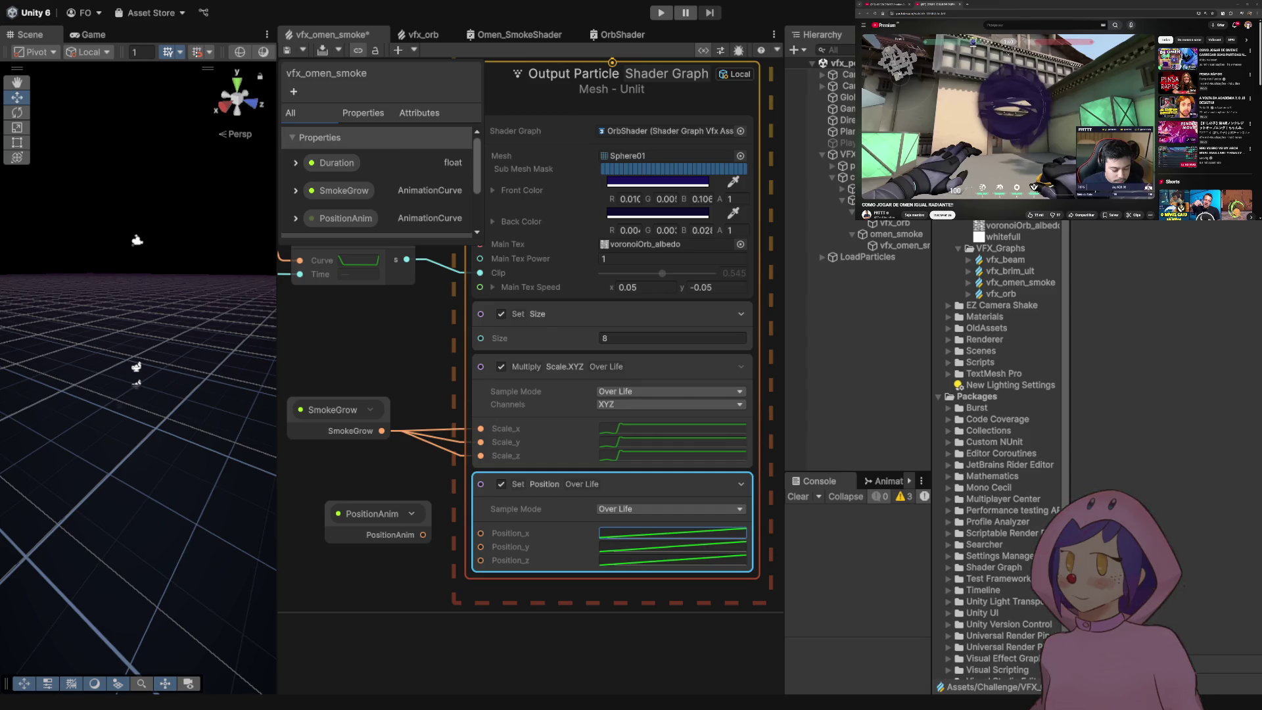
key(ctrl+y)
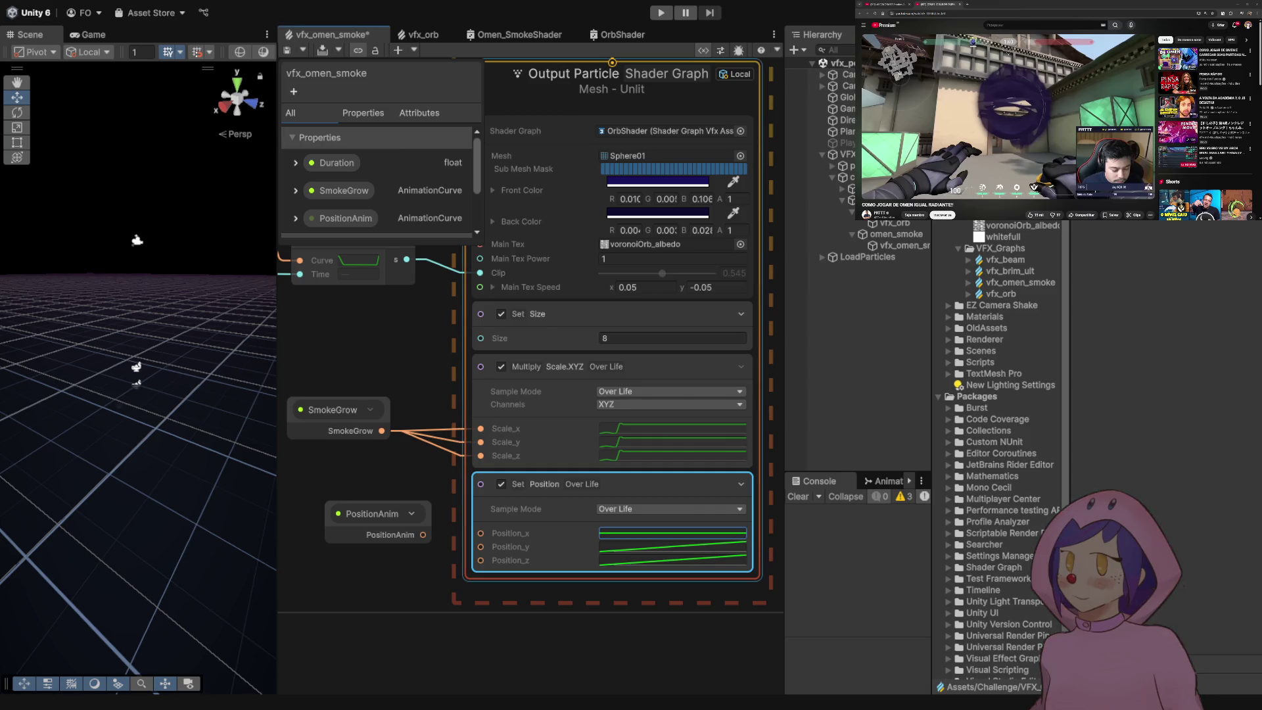
key(ctrl+s)
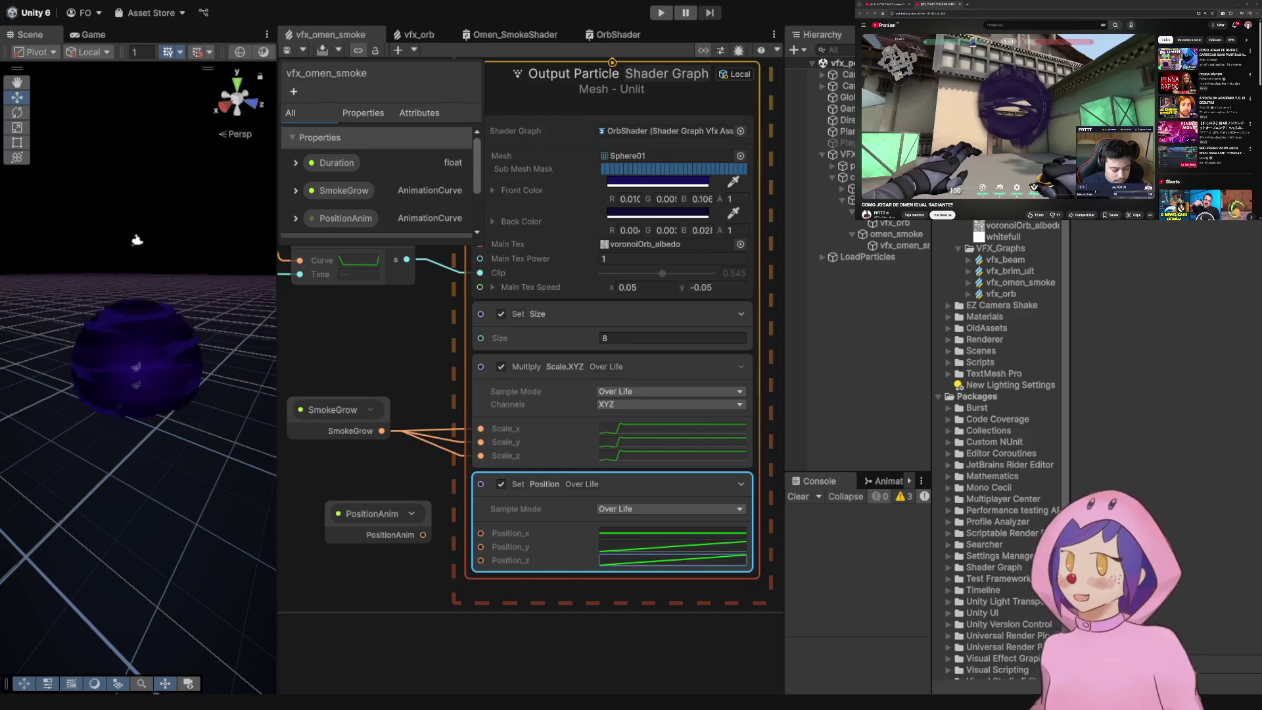
- Flatten the Position_z curve again and save the graph
key(ctrl+z)
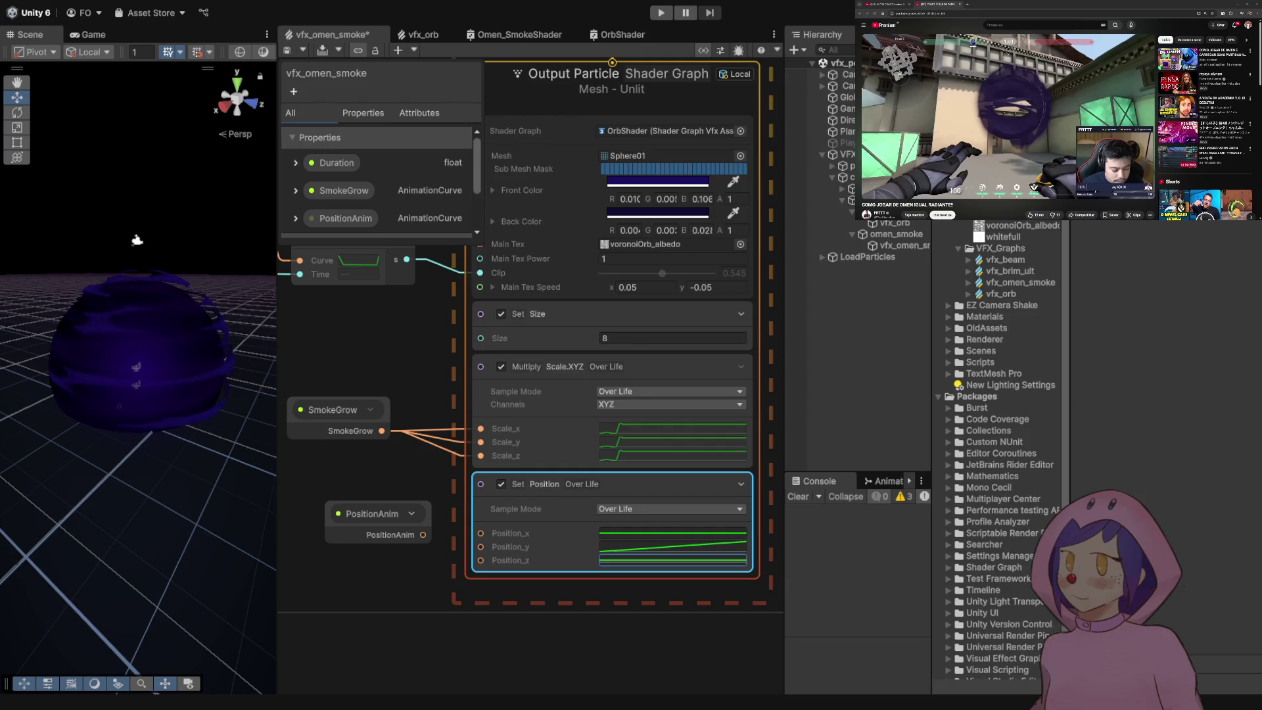
key(ctrl+y)
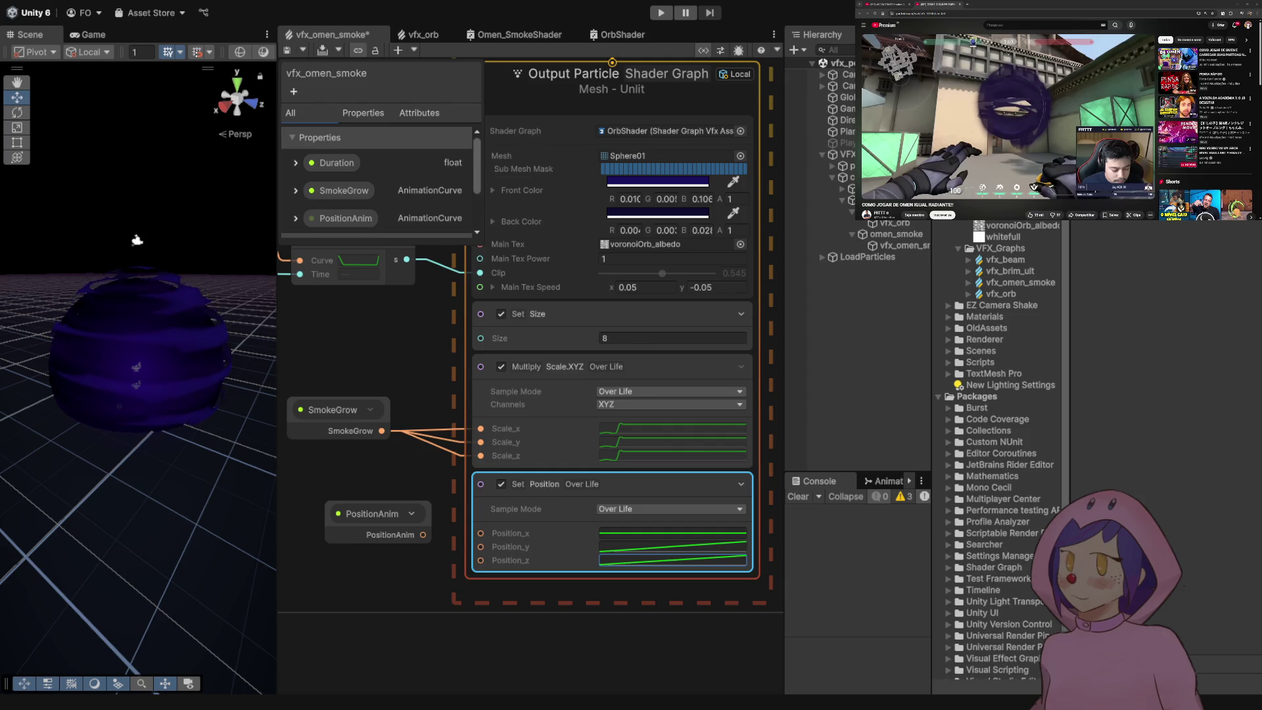
key(ctrl+z)
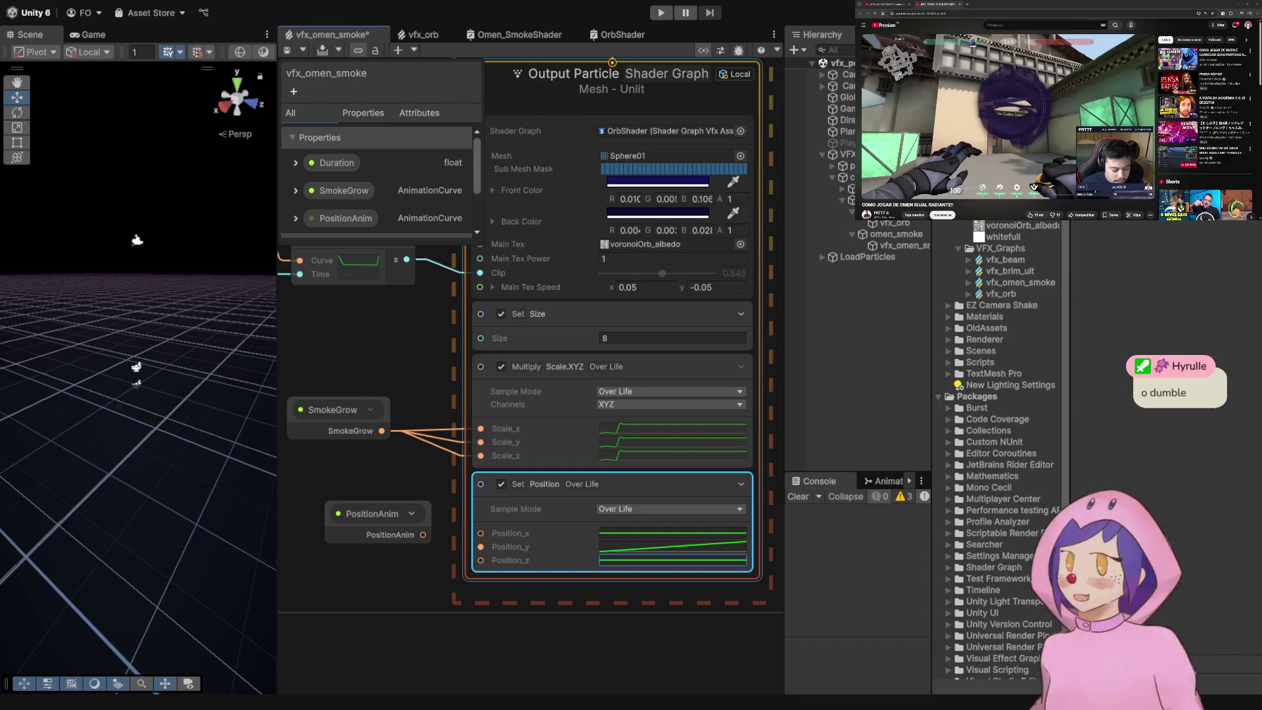
key(ctrl+s)
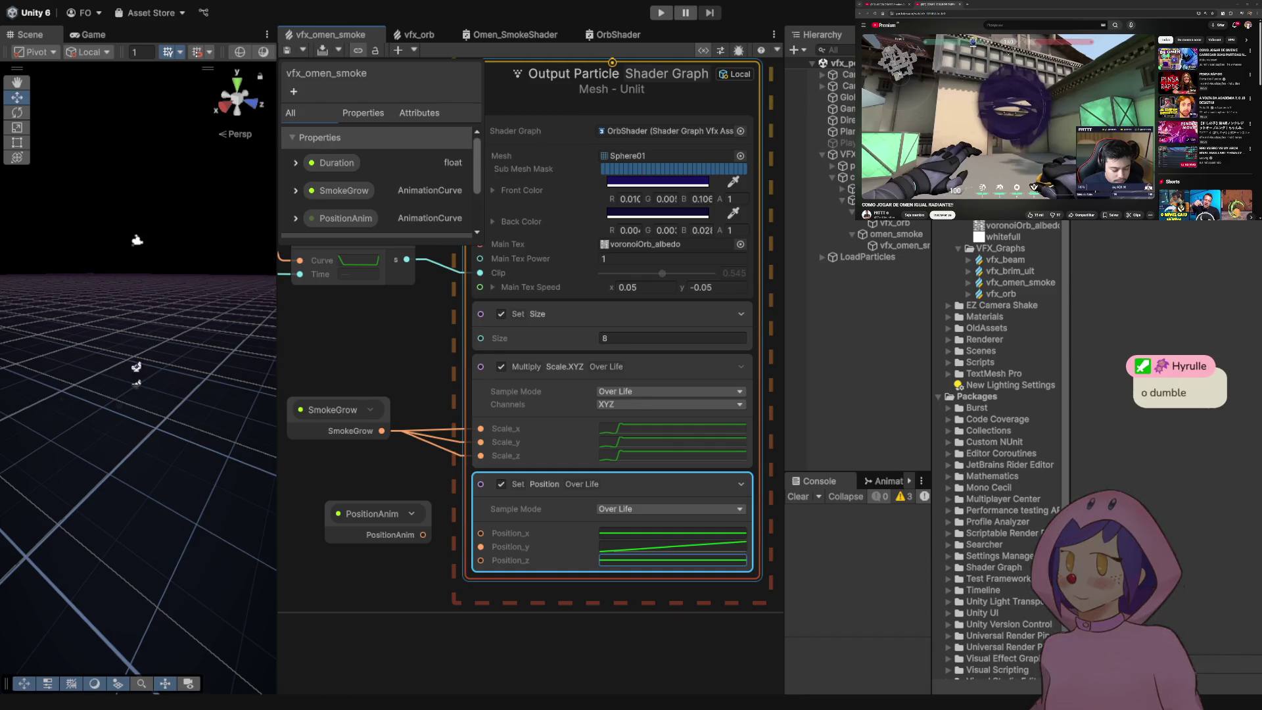
- Move the PositionAnim node further right and save the smoke graph
scroll(632, 544, down, 10)
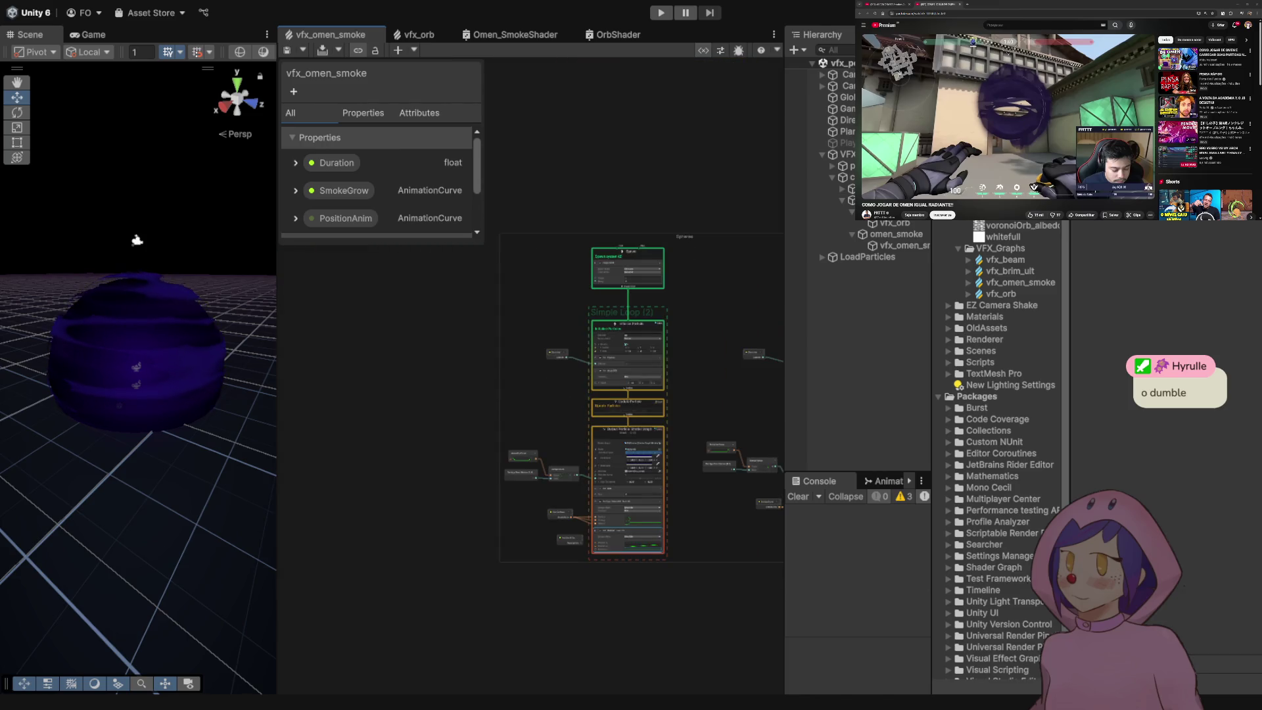
scroll(633, 563, up, 4)
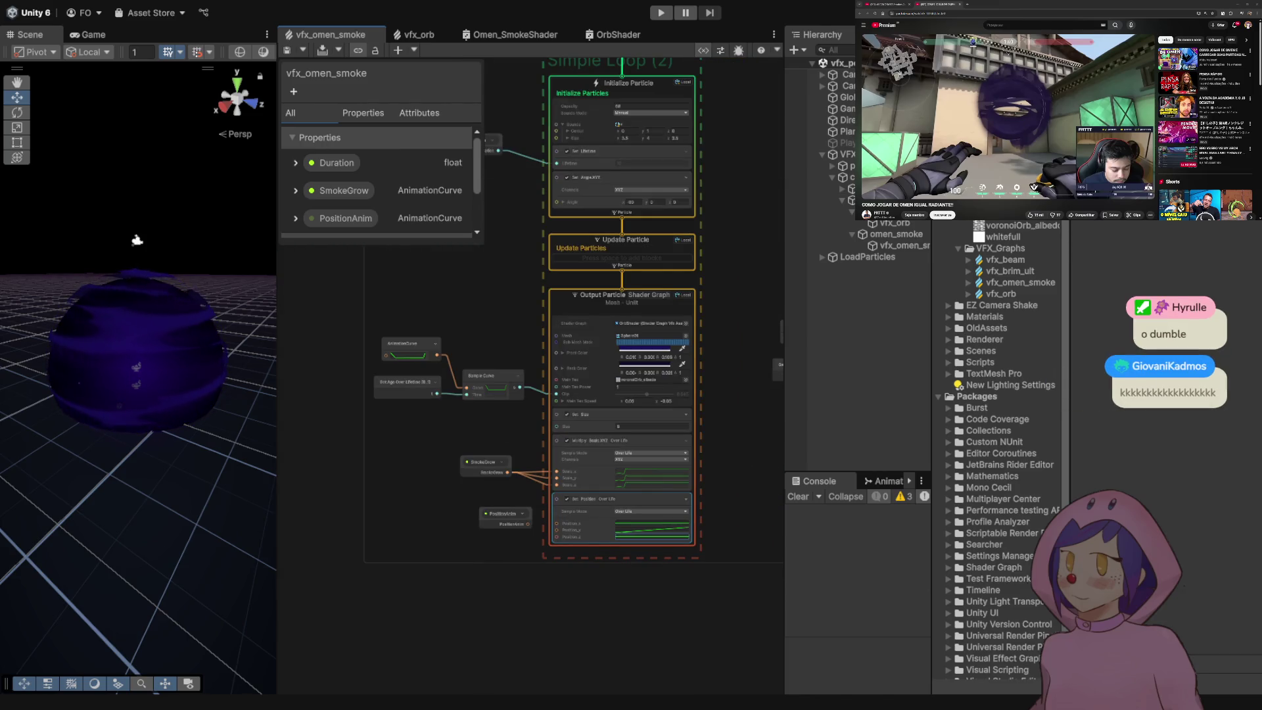
scroll(631, 562, up, 4)
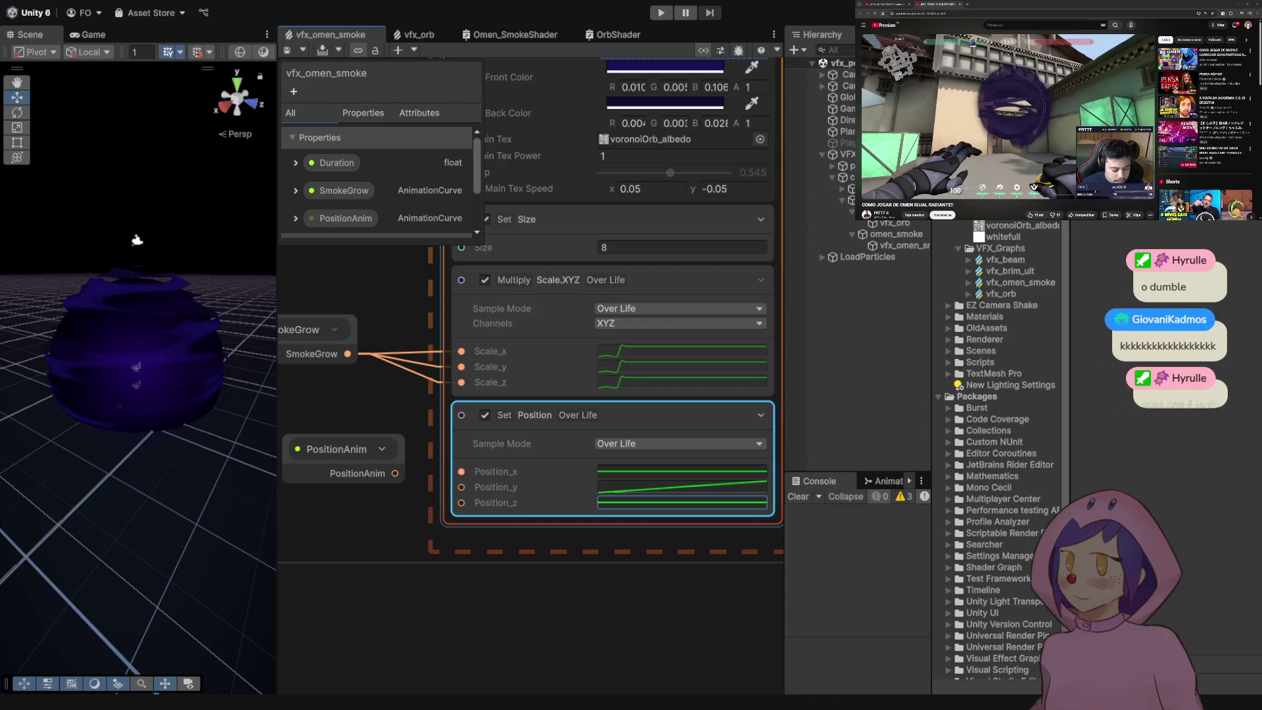
click(1020, 282)
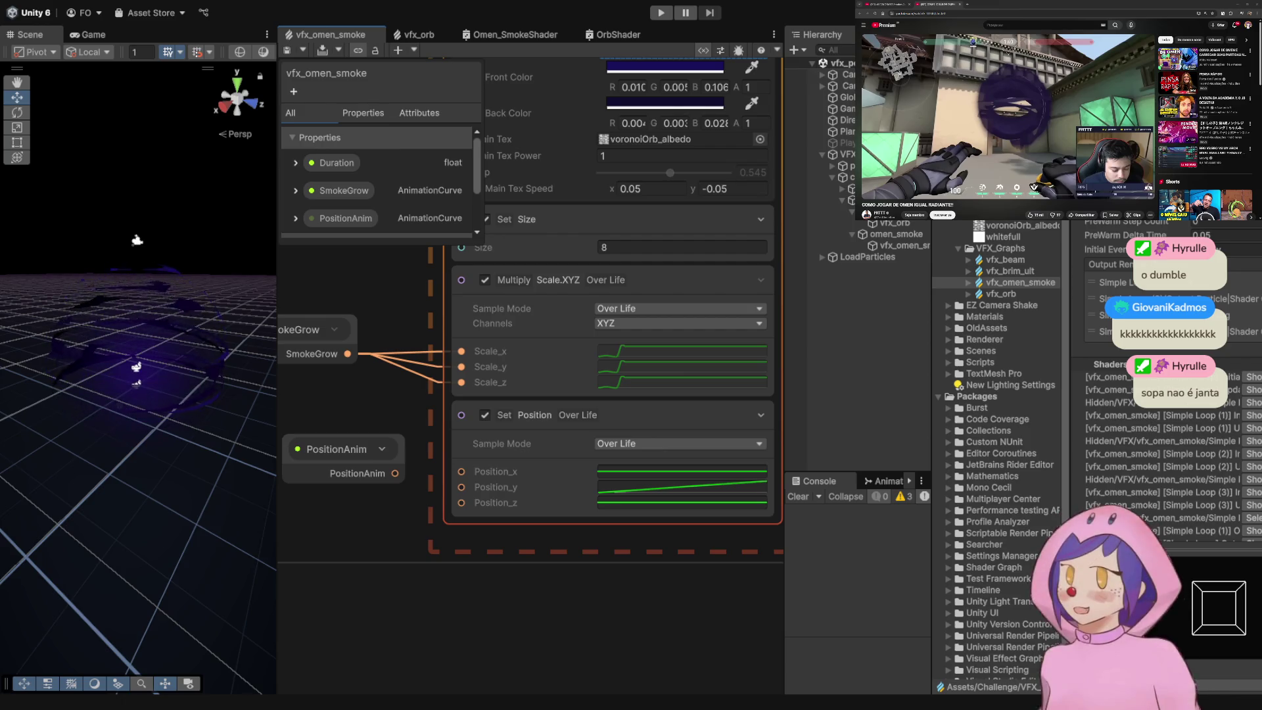
scroll(549, 500, down, 3)
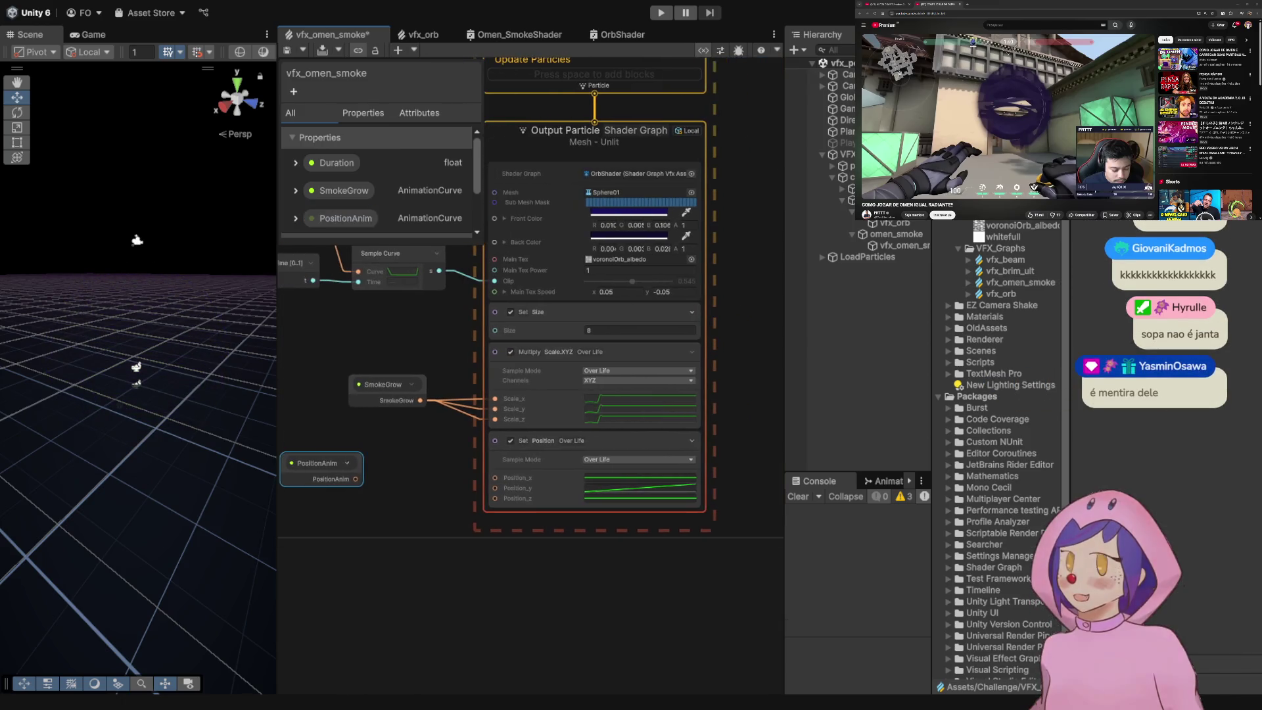
drag(317, 463, 379, 464)
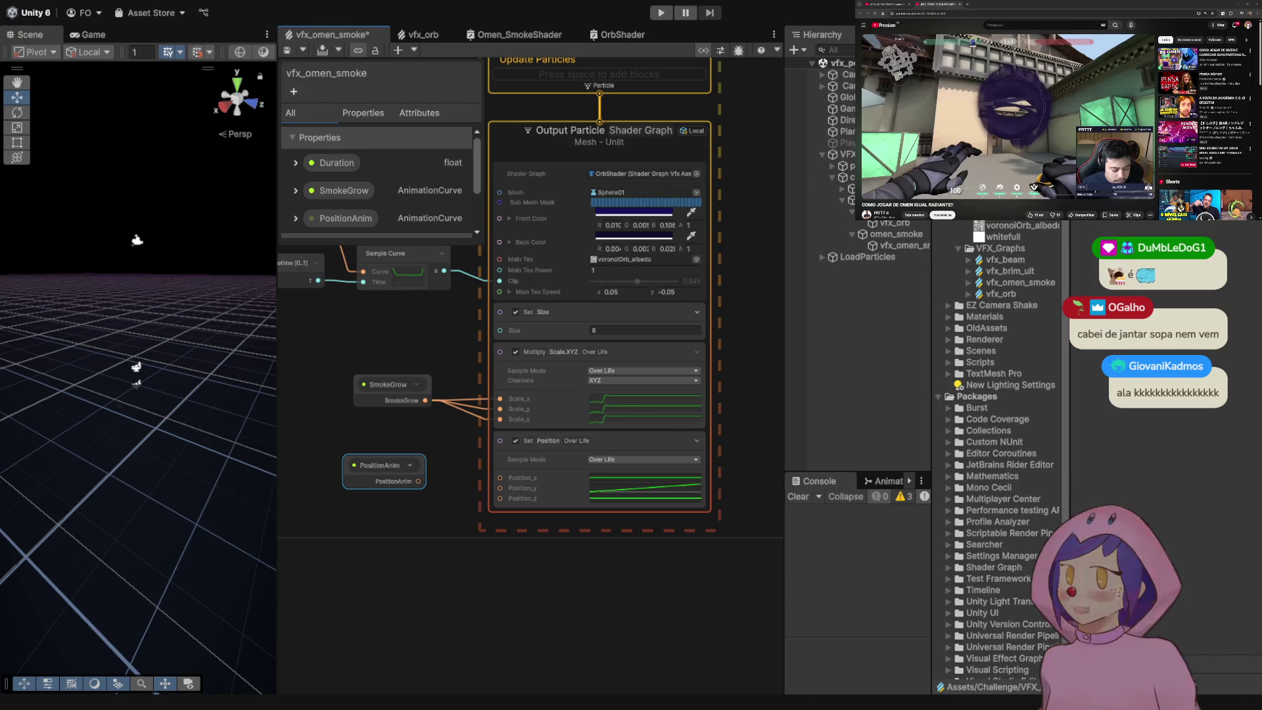
click(1021, 282)
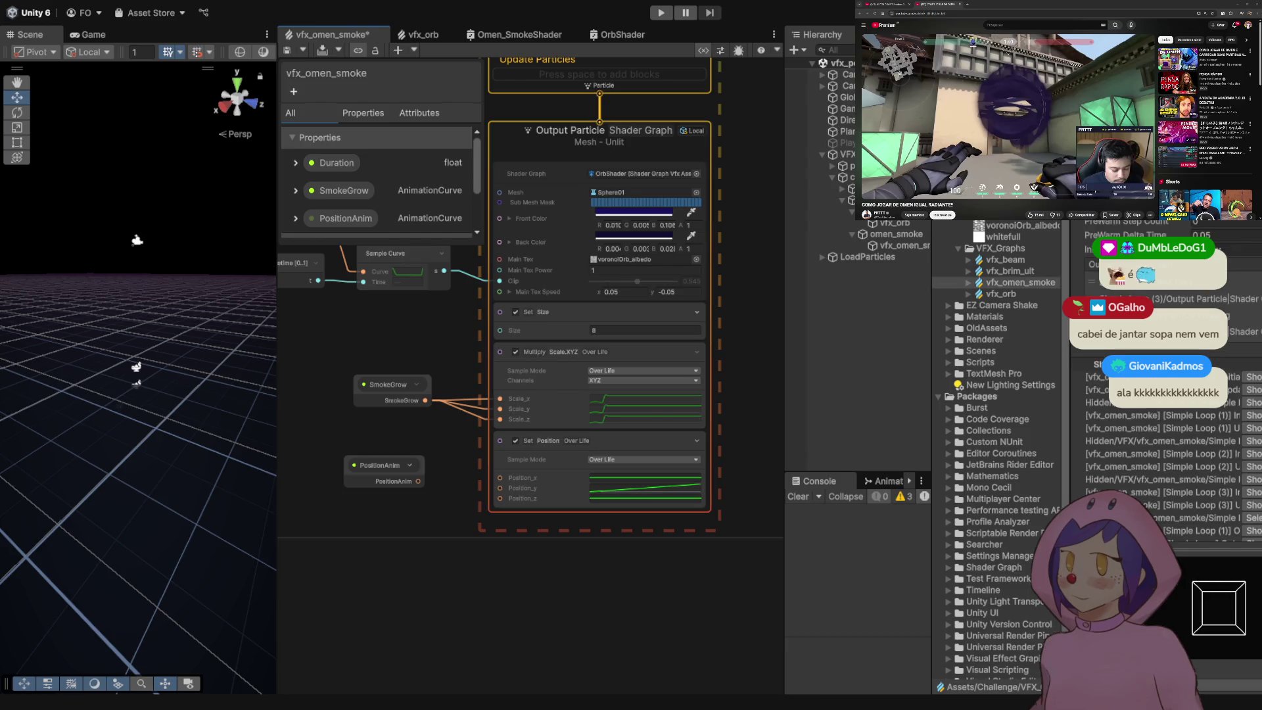
key(ctrl+s)
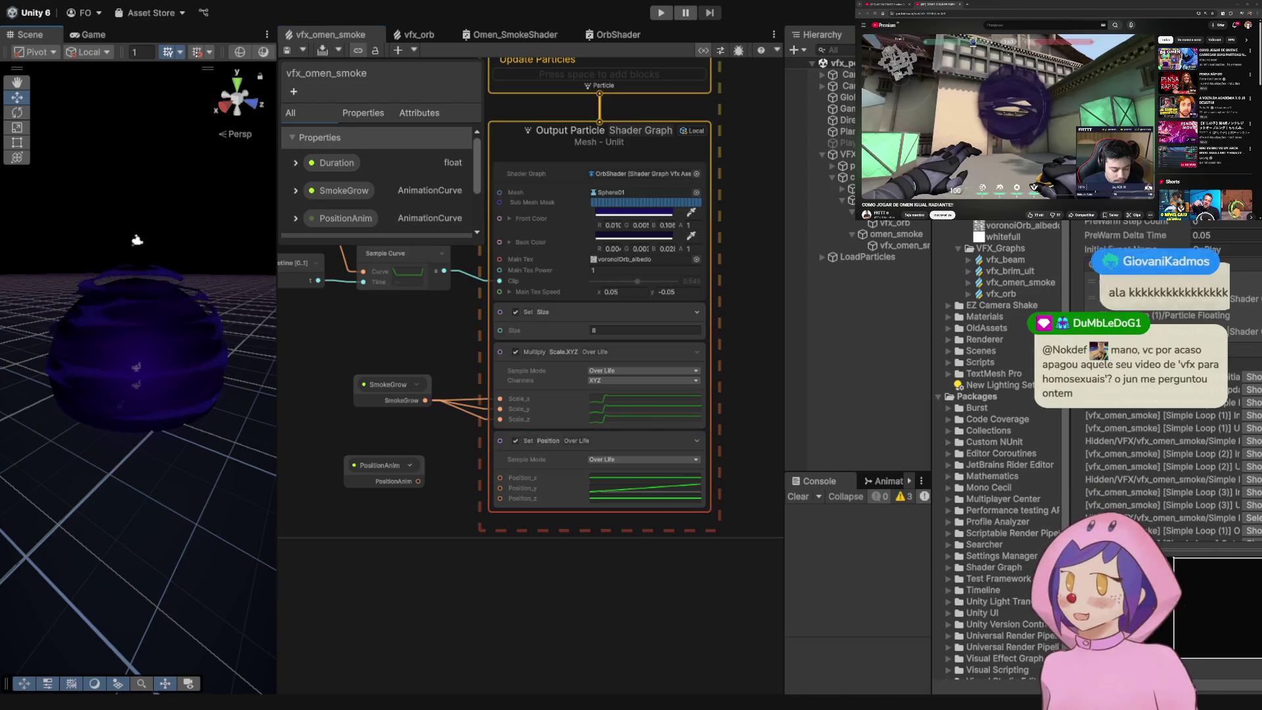
- Connect PositionAnim to Set Position Over Life's Position_y input and open its property settings
drag(138, 395, 138, 364)
mouse_move(127, 244)
mouse_down()
mouse_move(116, 112)
mouse_move(140, 226)
mouse_up()
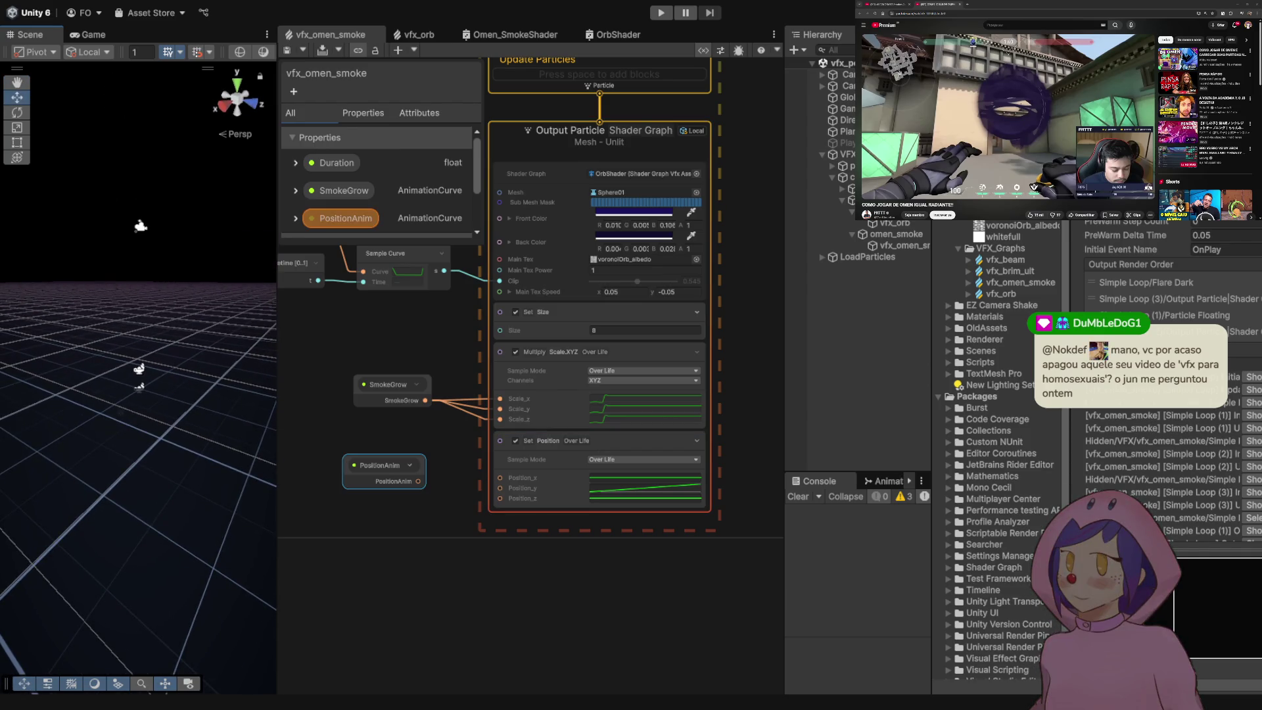
drag(418, 481, 500, 487)
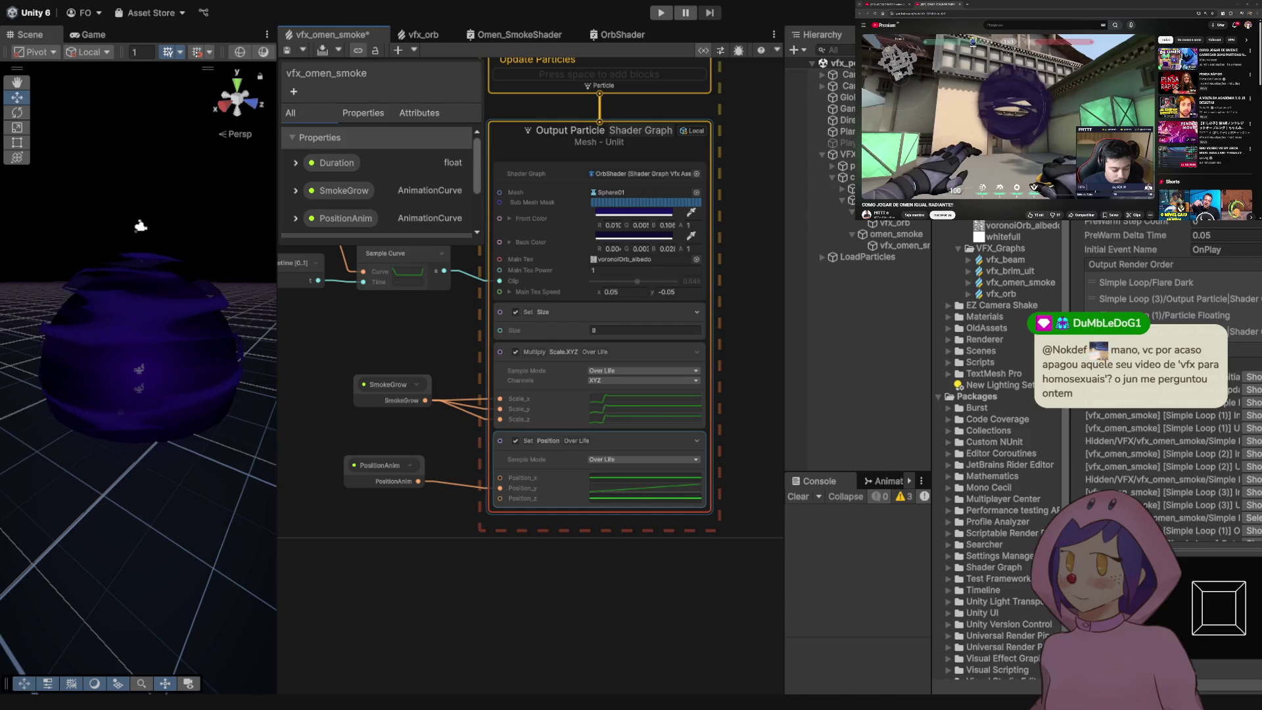
click(380, 465)
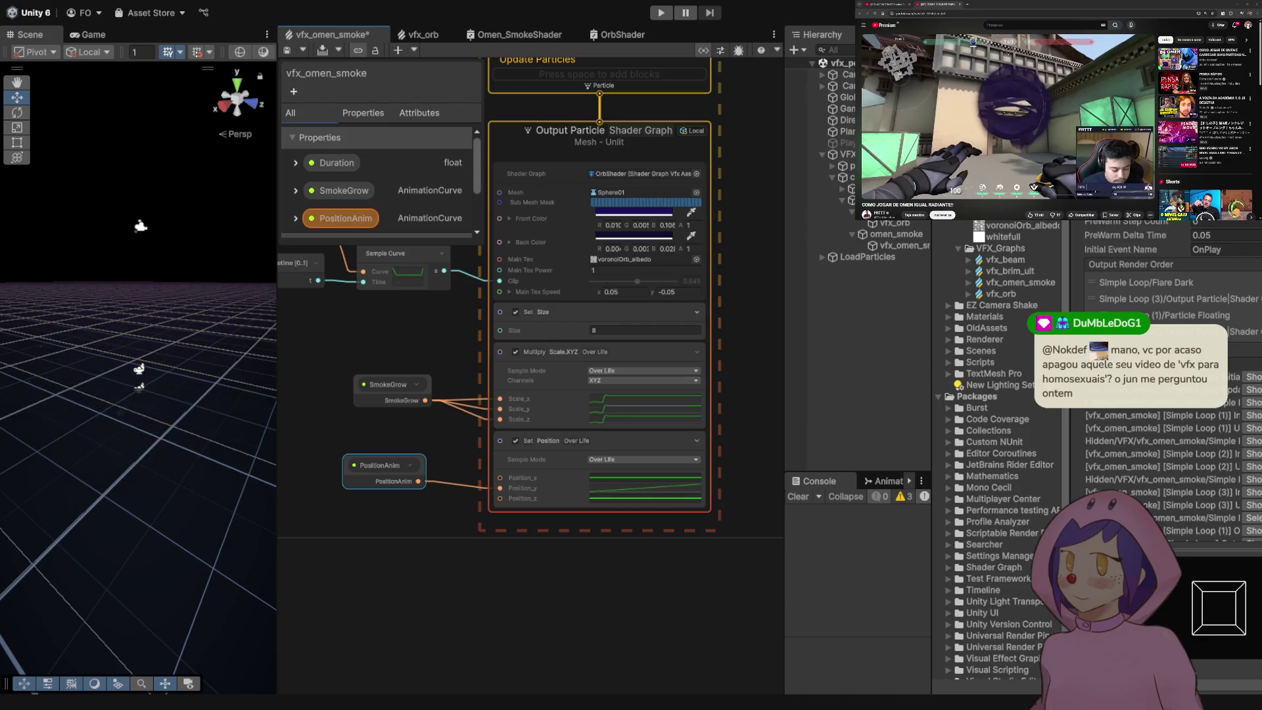
click(295, 218)
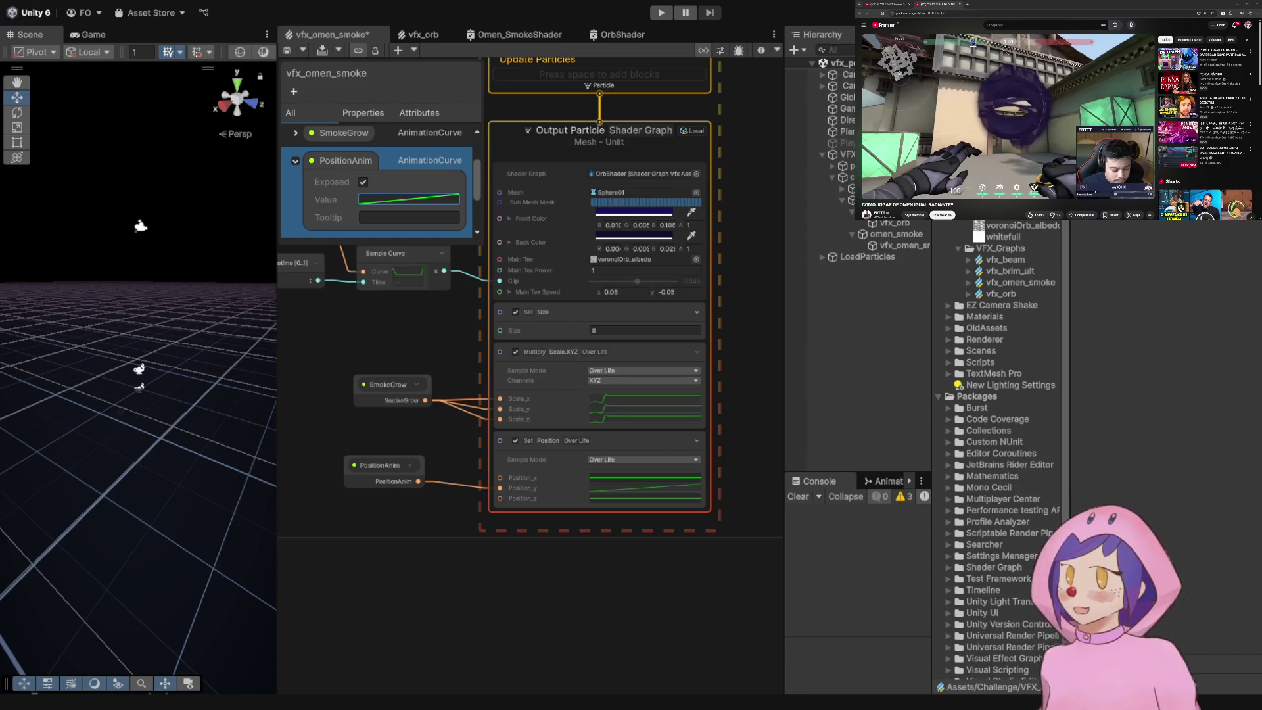
- Make the PositionAnim curve descend and save to replay the orb's falling motion
key(ctrl+z)
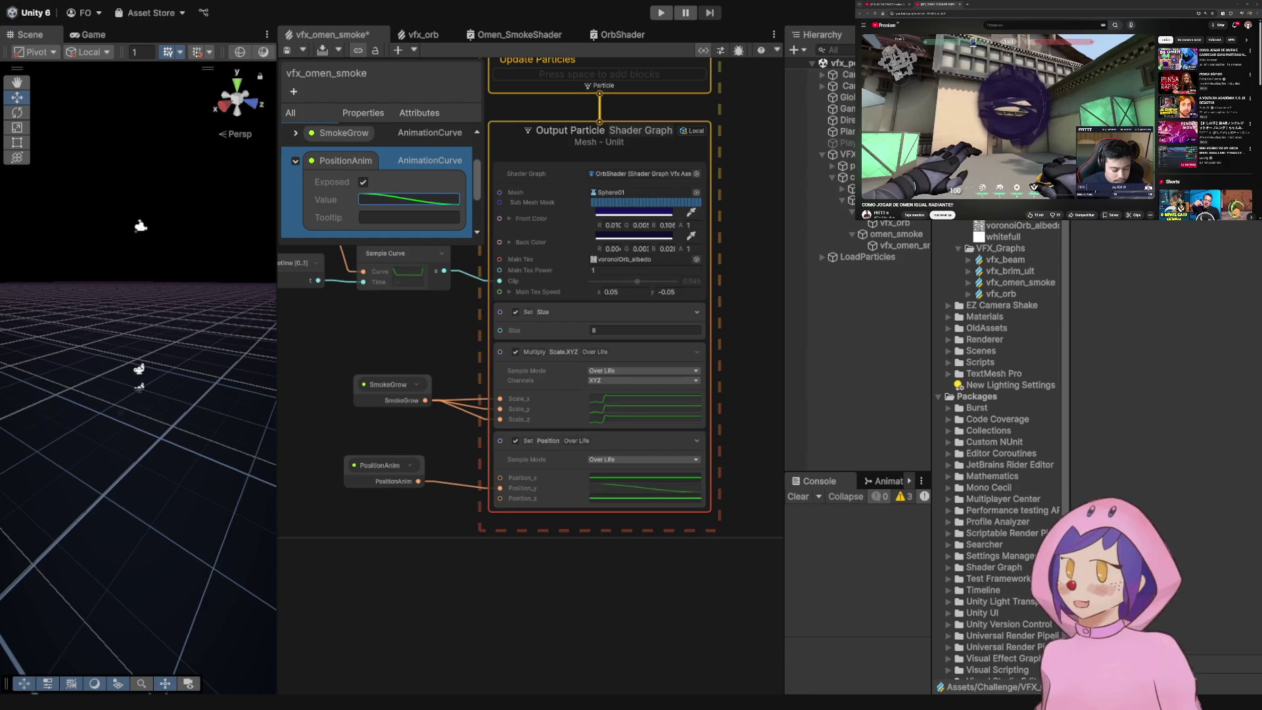
key(ctrl+s)
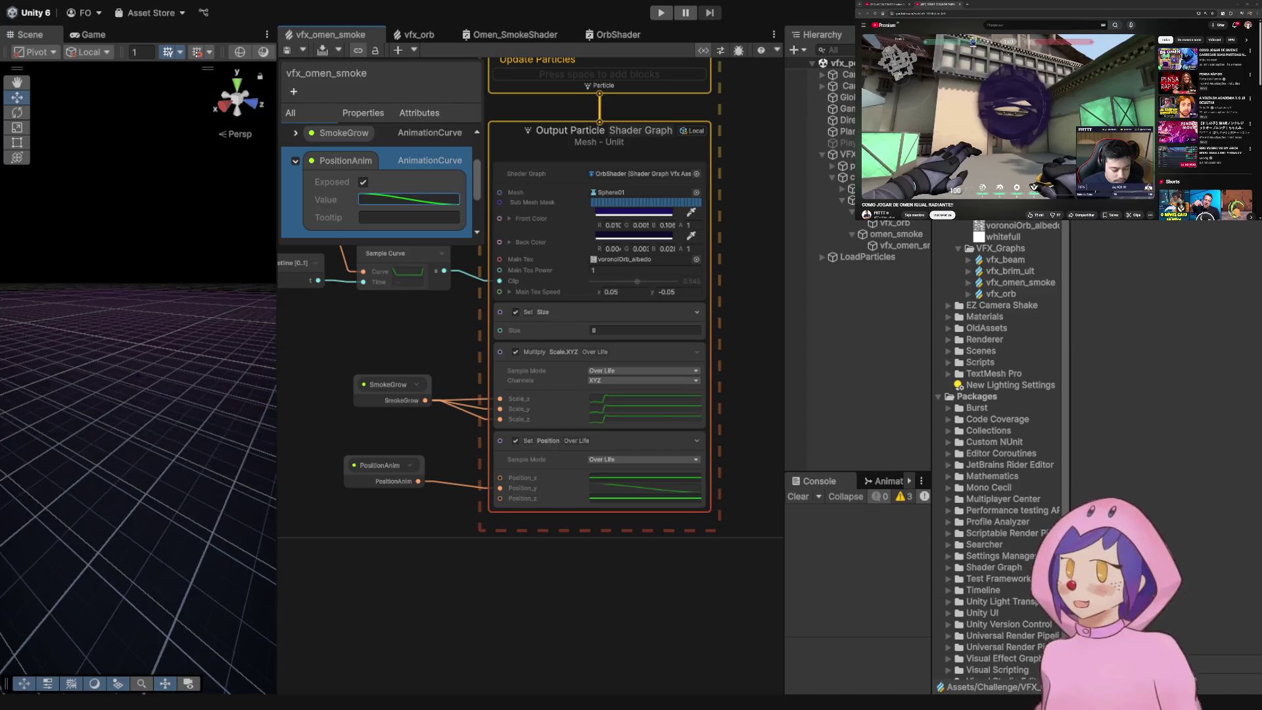
click(384, 465)
click(140, 280)
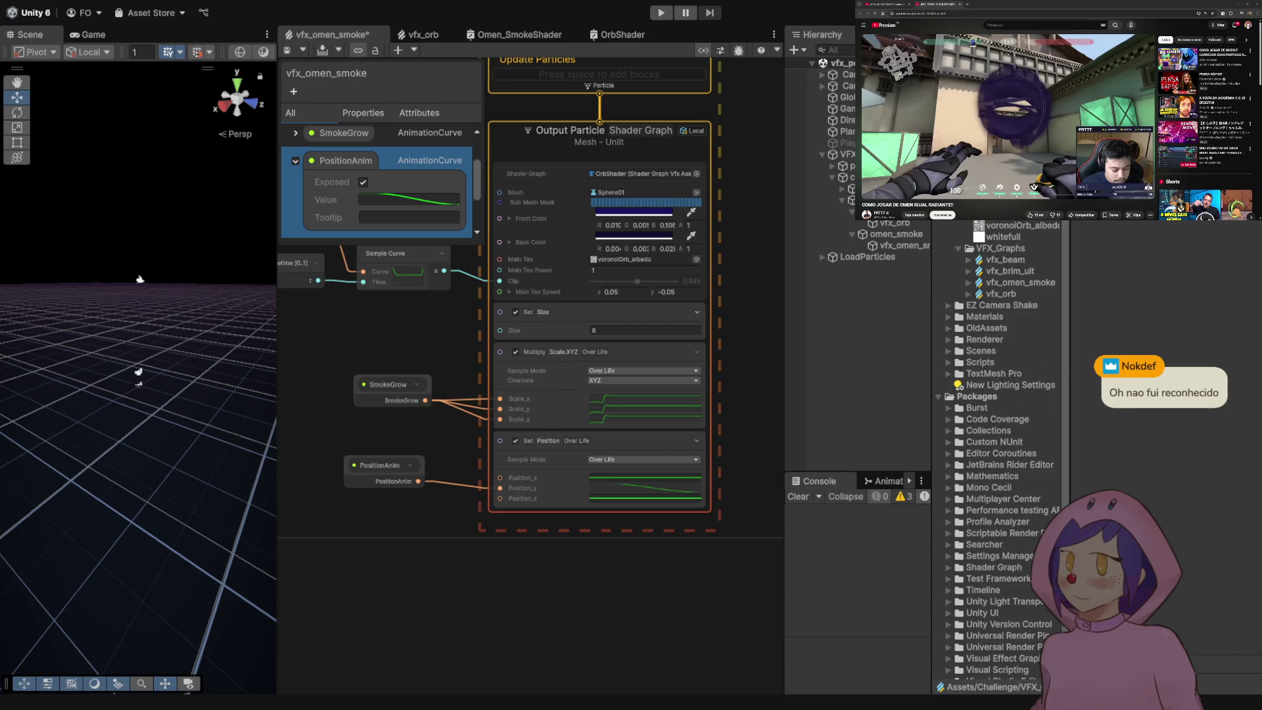
key(ctrl+s)
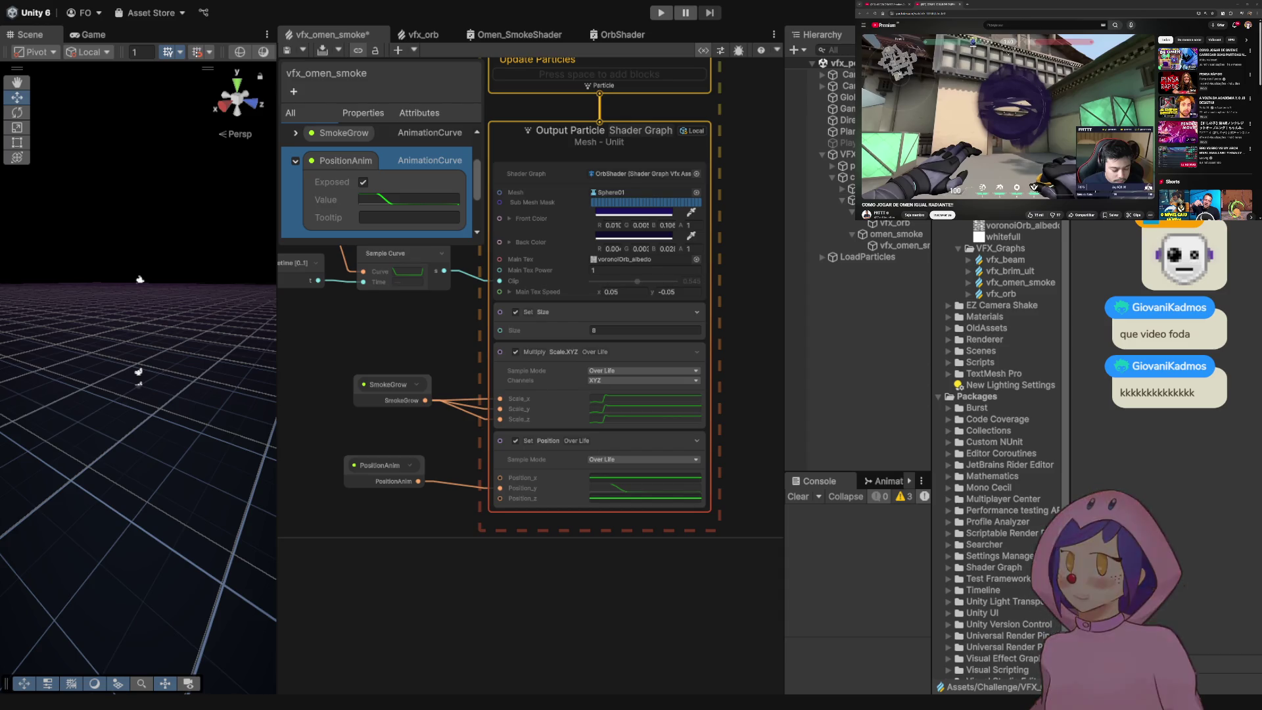
key(ctrl+s)
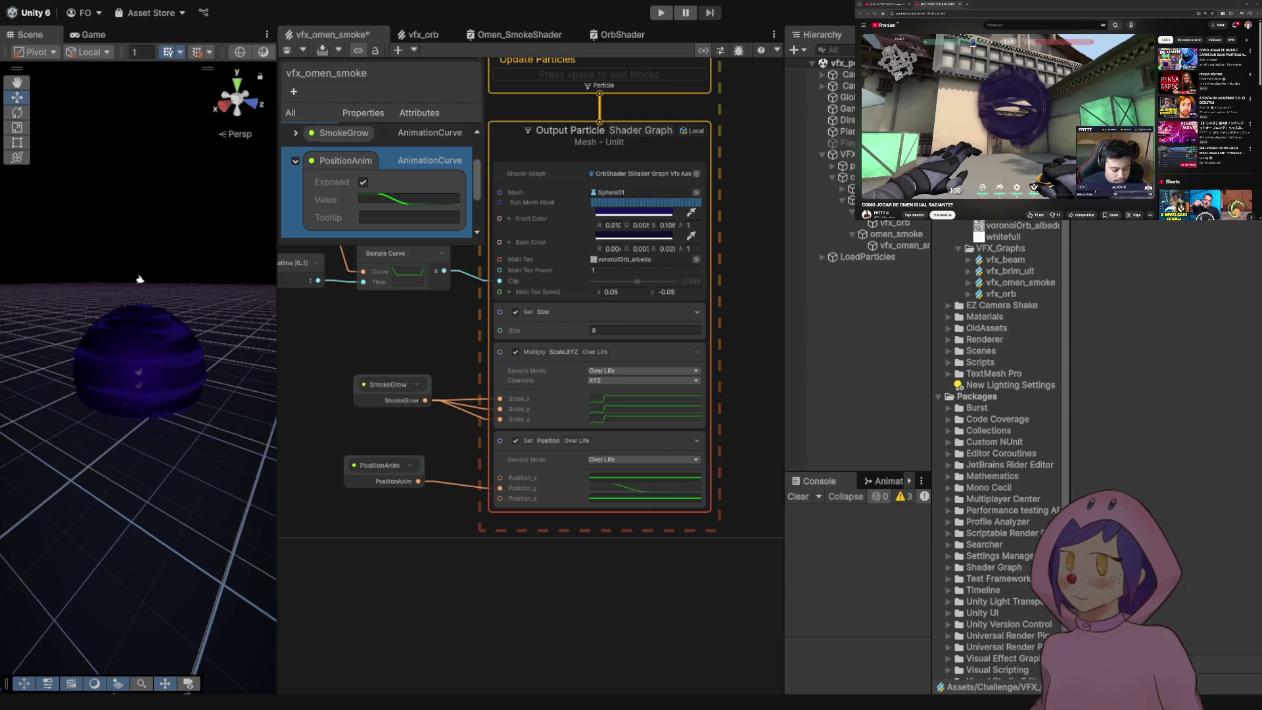
key(ctrl+s)
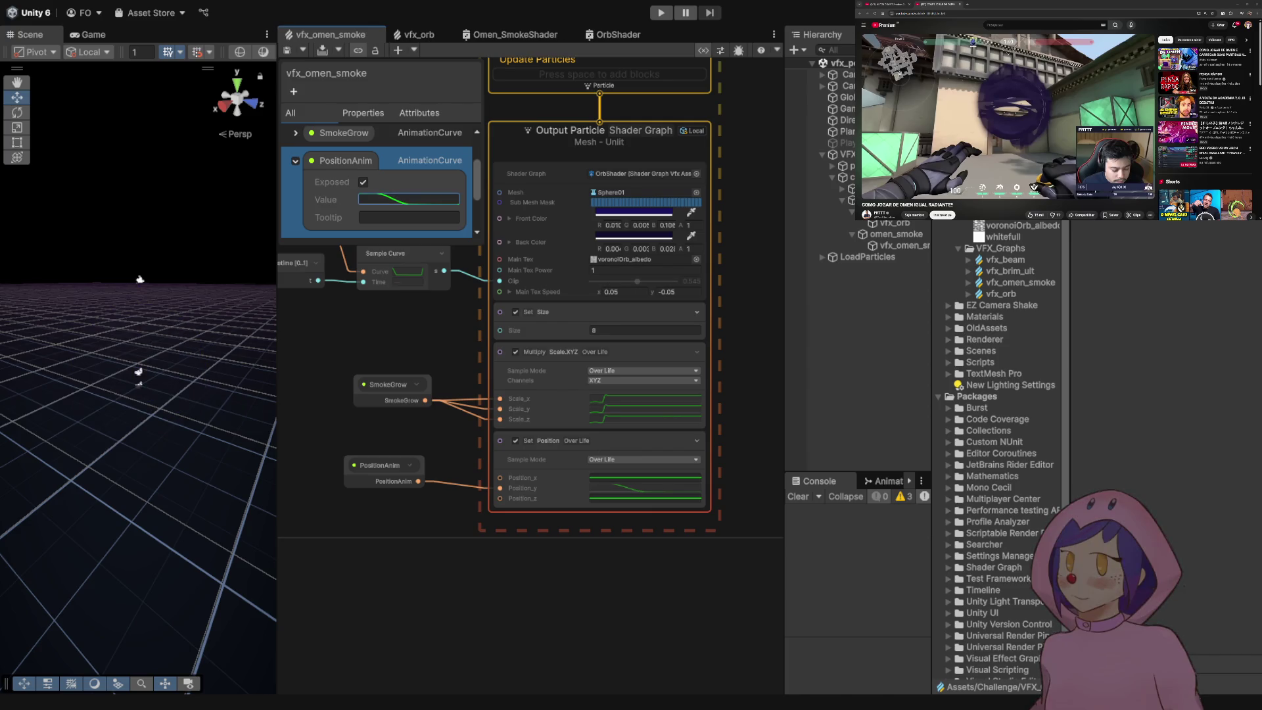
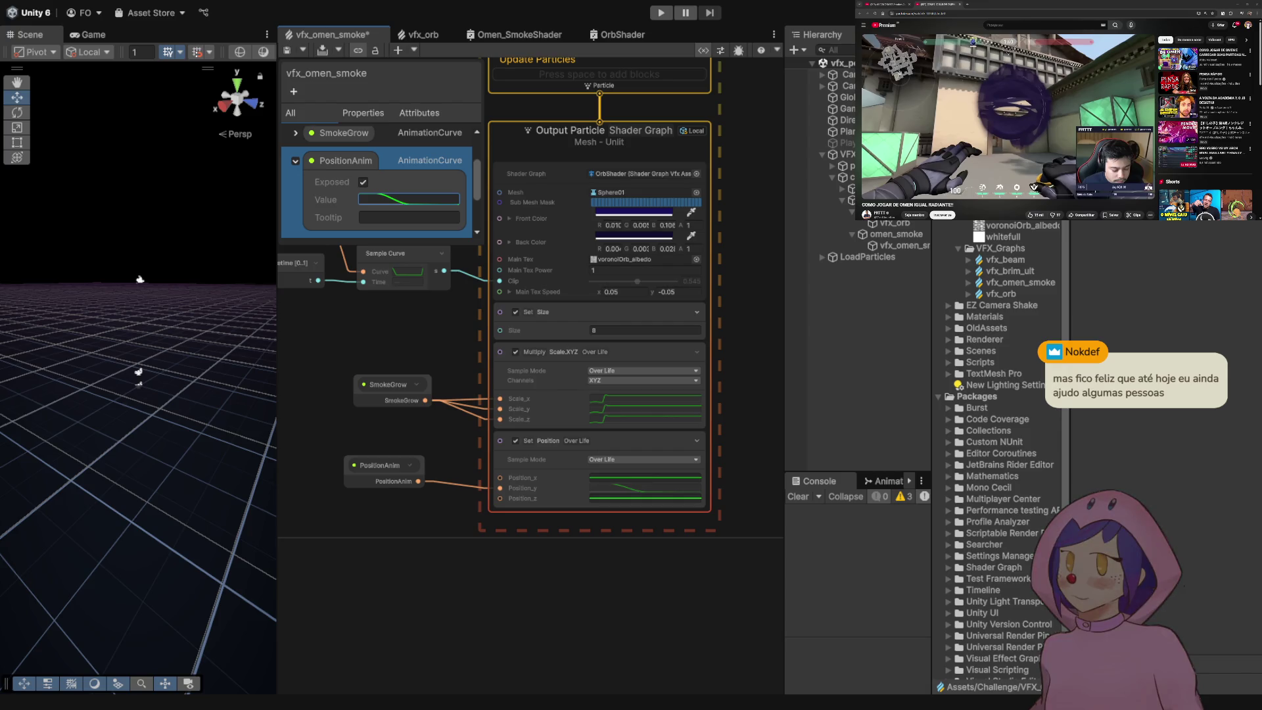
- Save the vfx_omen_smoke graph and check the PositionAnim node's link to the Set Position block
scroll(545, 458, down, 3)
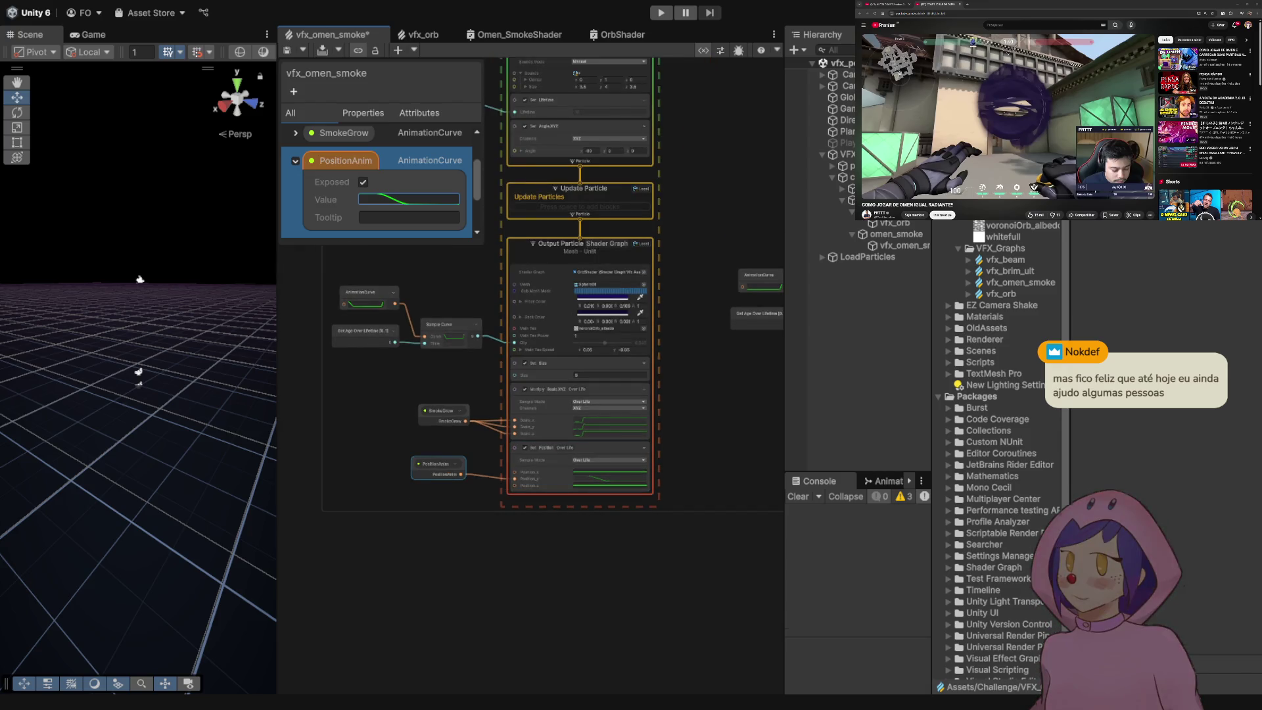
scroll(485, 484, up, 2)
scroll(485, 484, up, 2)
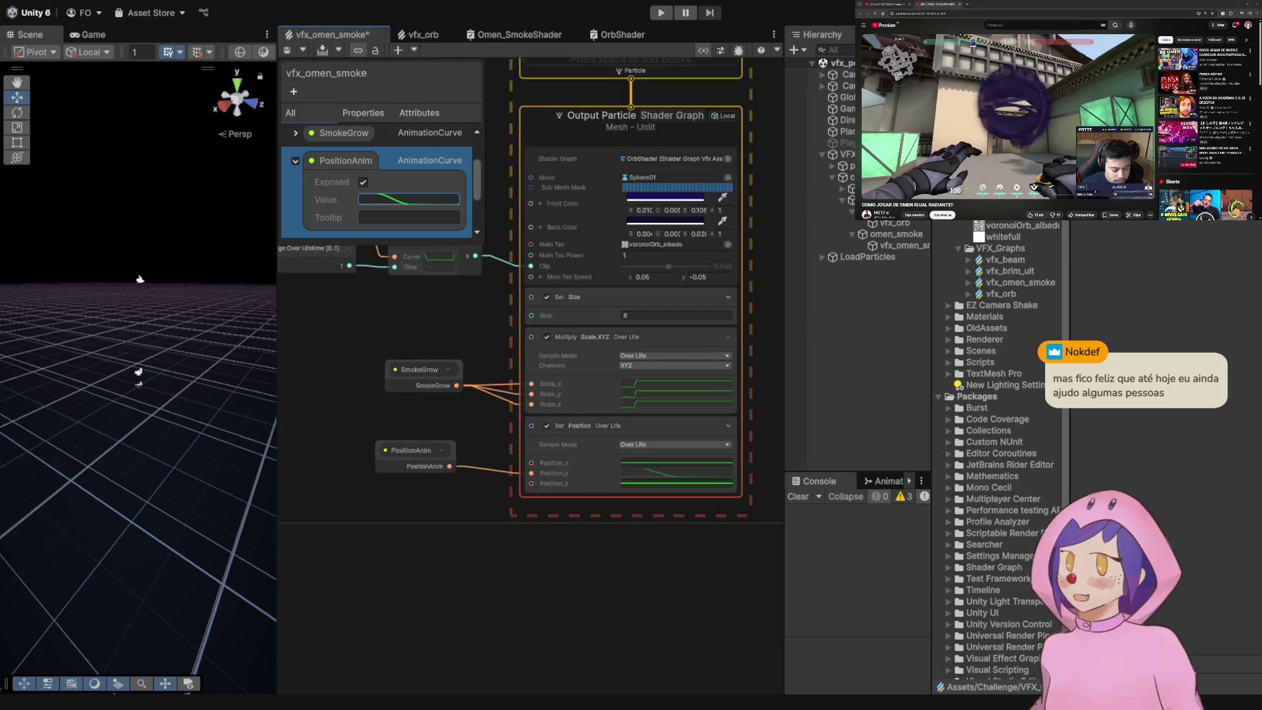
key(ctrl+s)
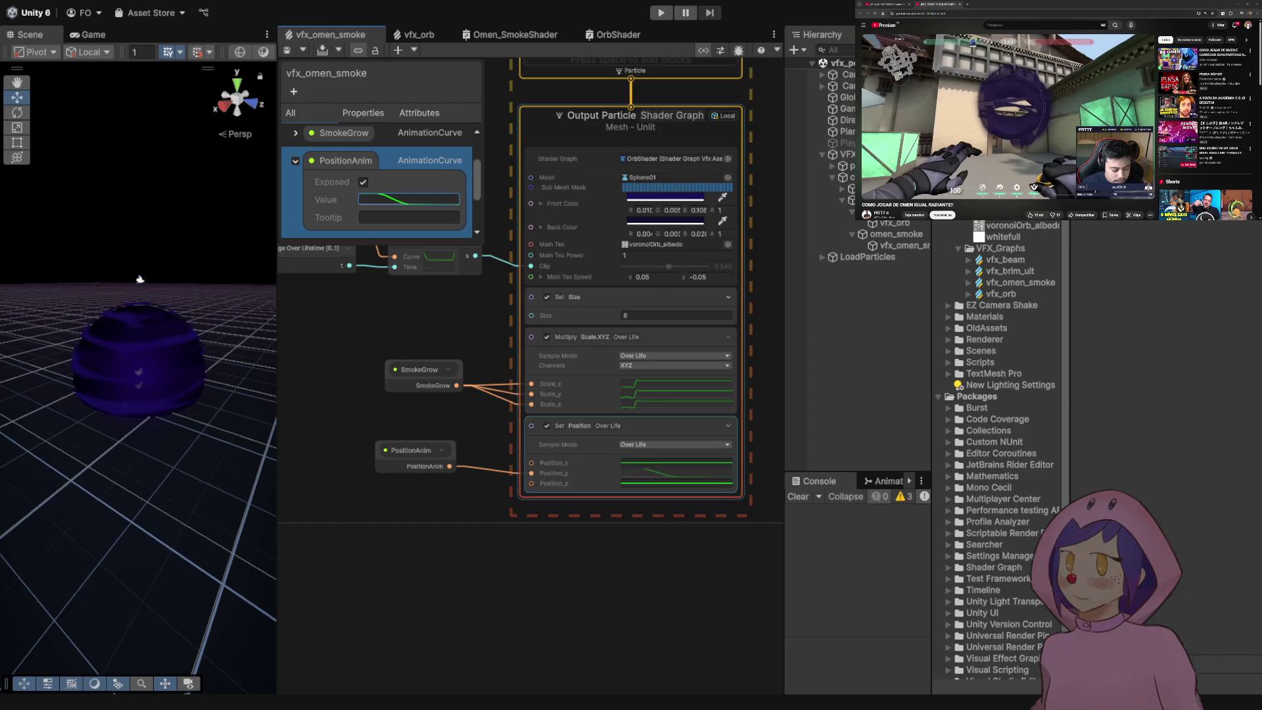
click(411, 451)
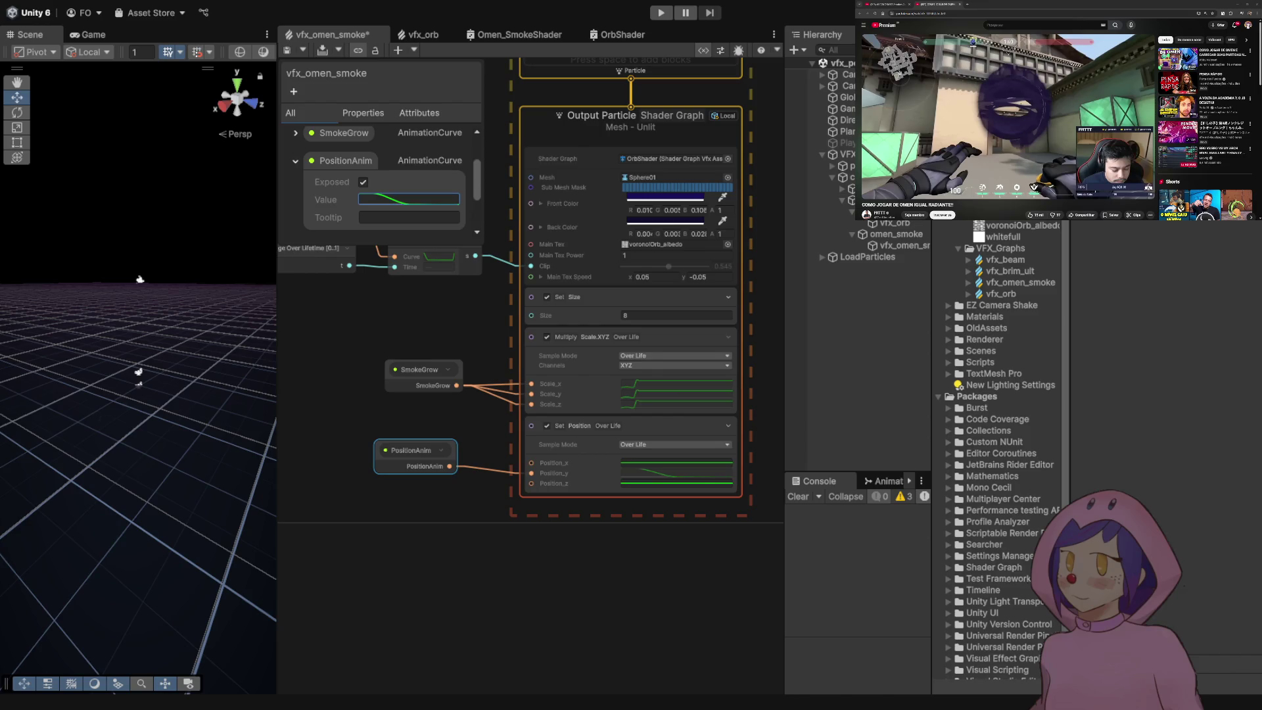
key(ctrl+s)
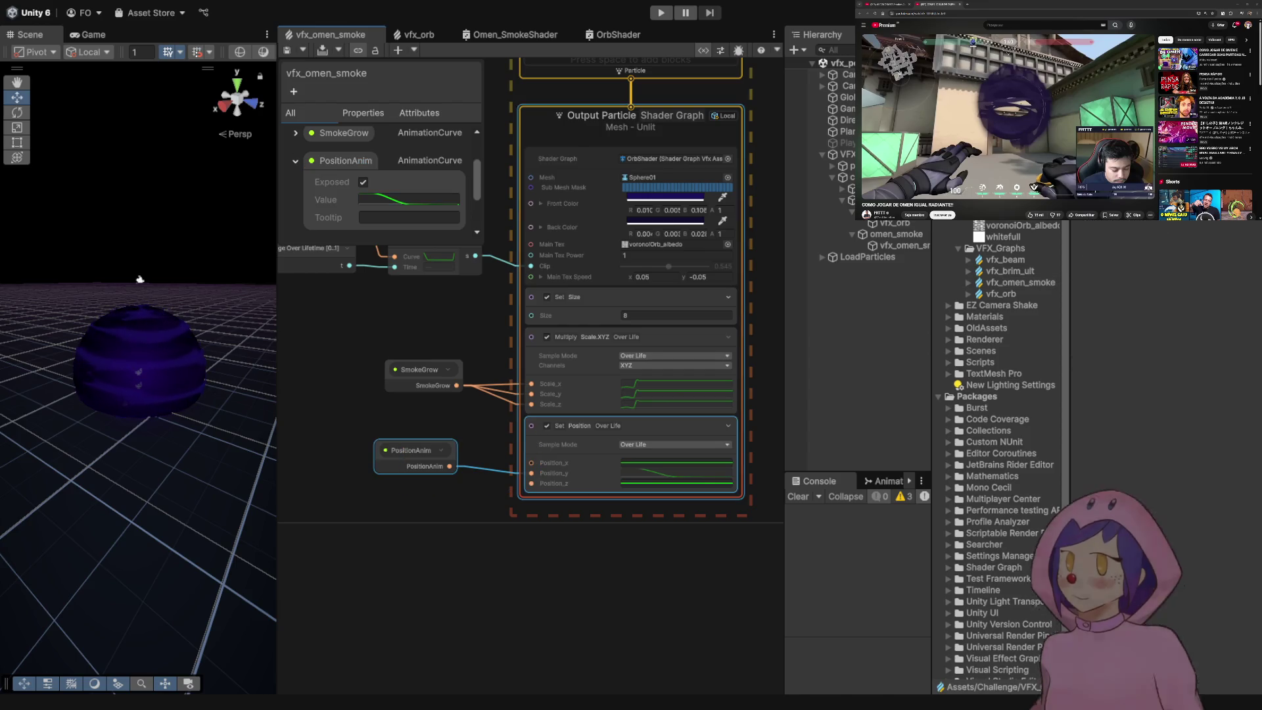
click(631, 433)
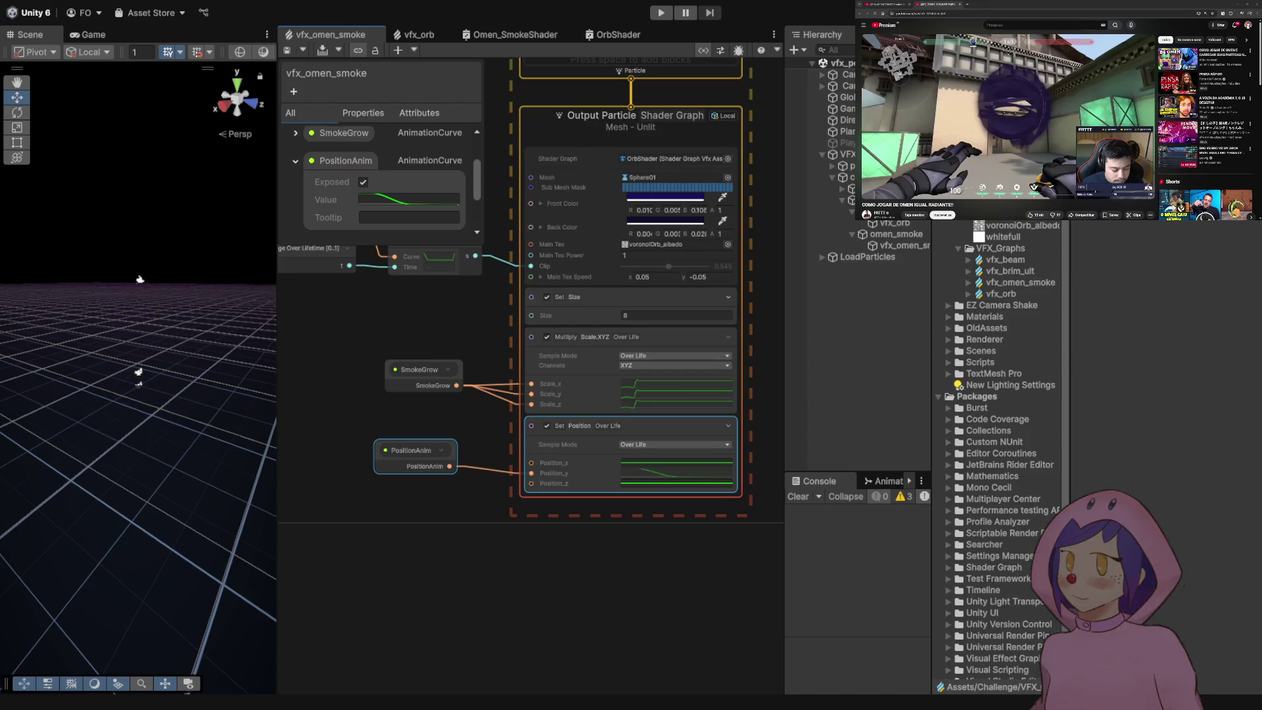
- Move the PositionAnim node further left and frame the Flare Dark output context
scroll(567, 511, down, 6)
scroll(571, 501, up, 5)
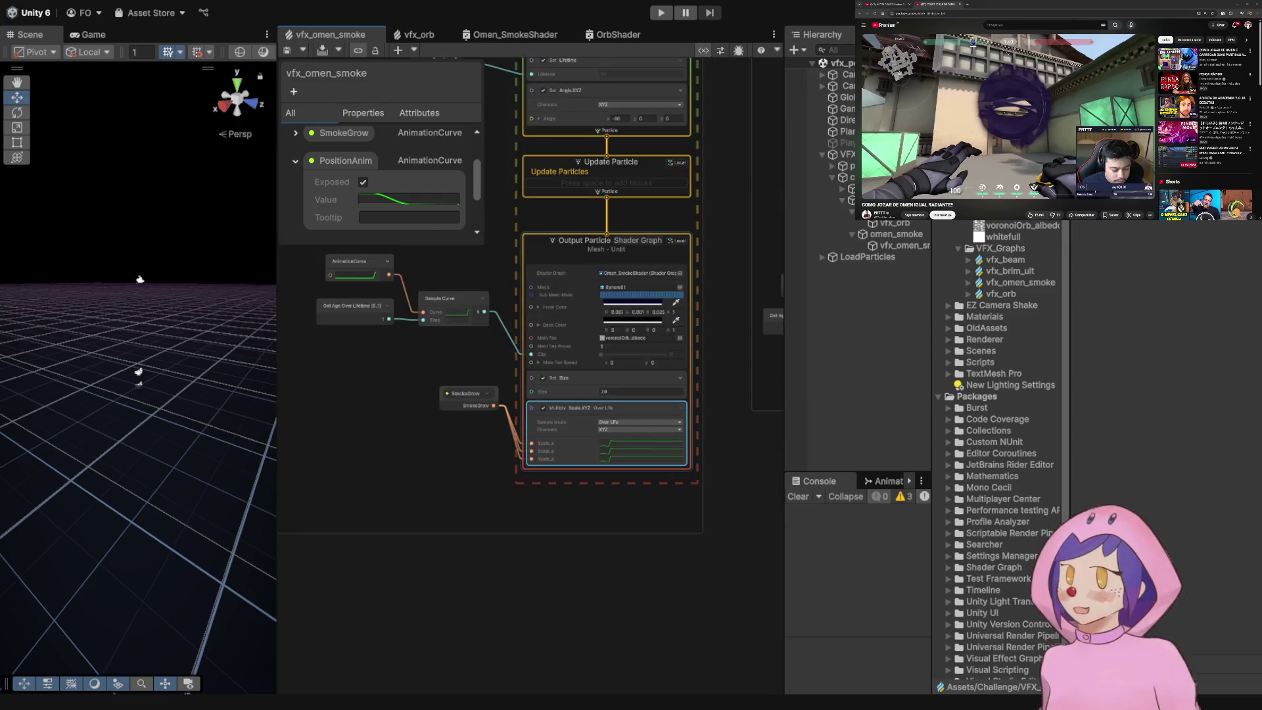
scroll(381, 184, up, 1)
drag(608, 478, 464, 475)
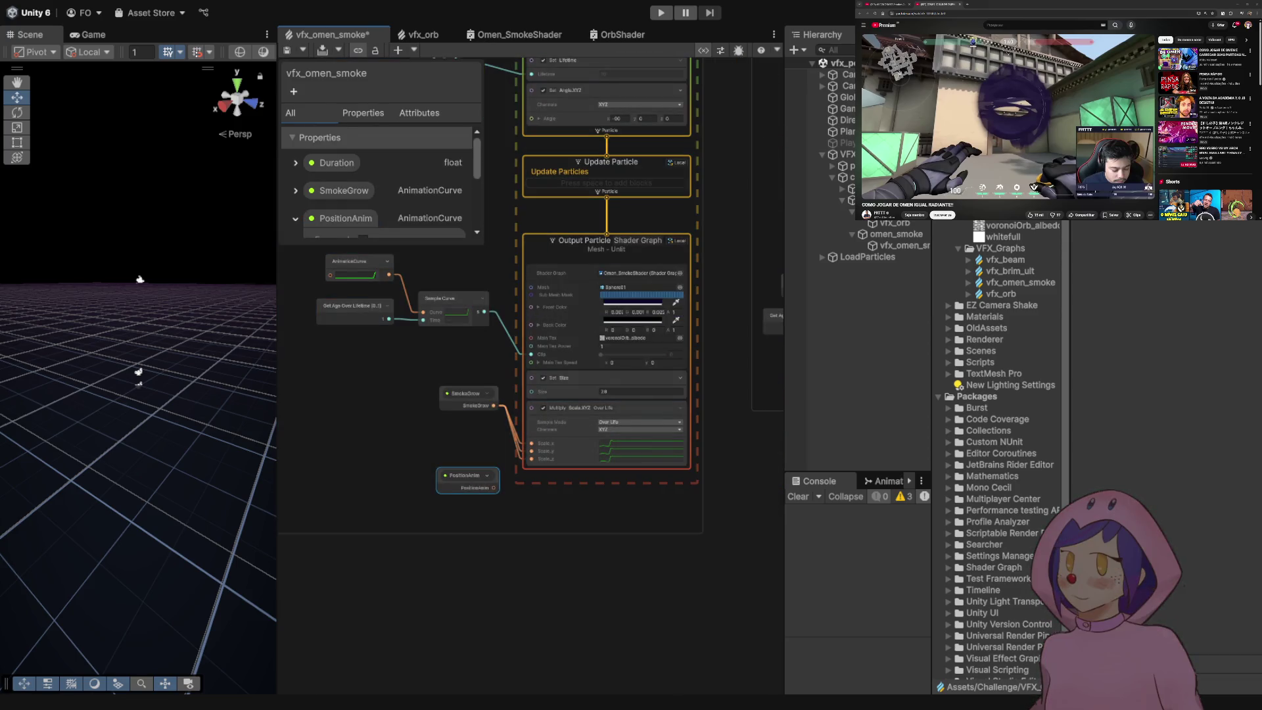
drag(499, 394, 729, 378)
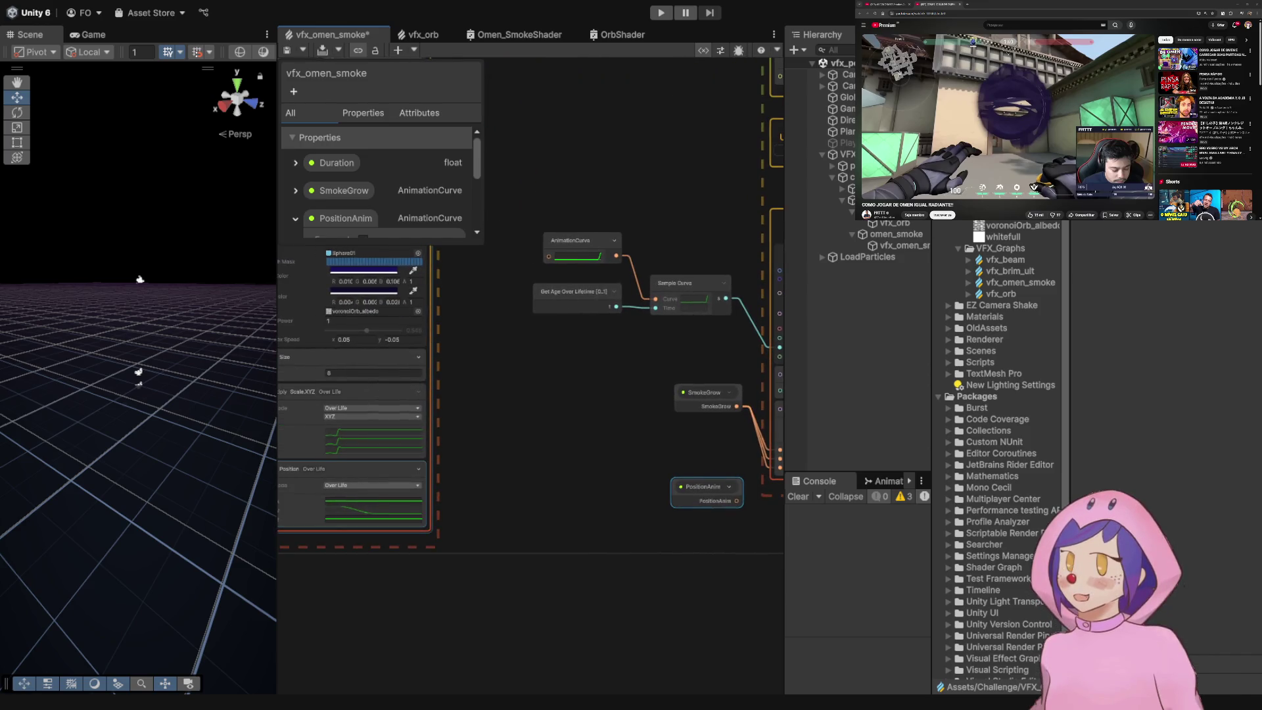
click(351, 469)
key(ctrl+z)
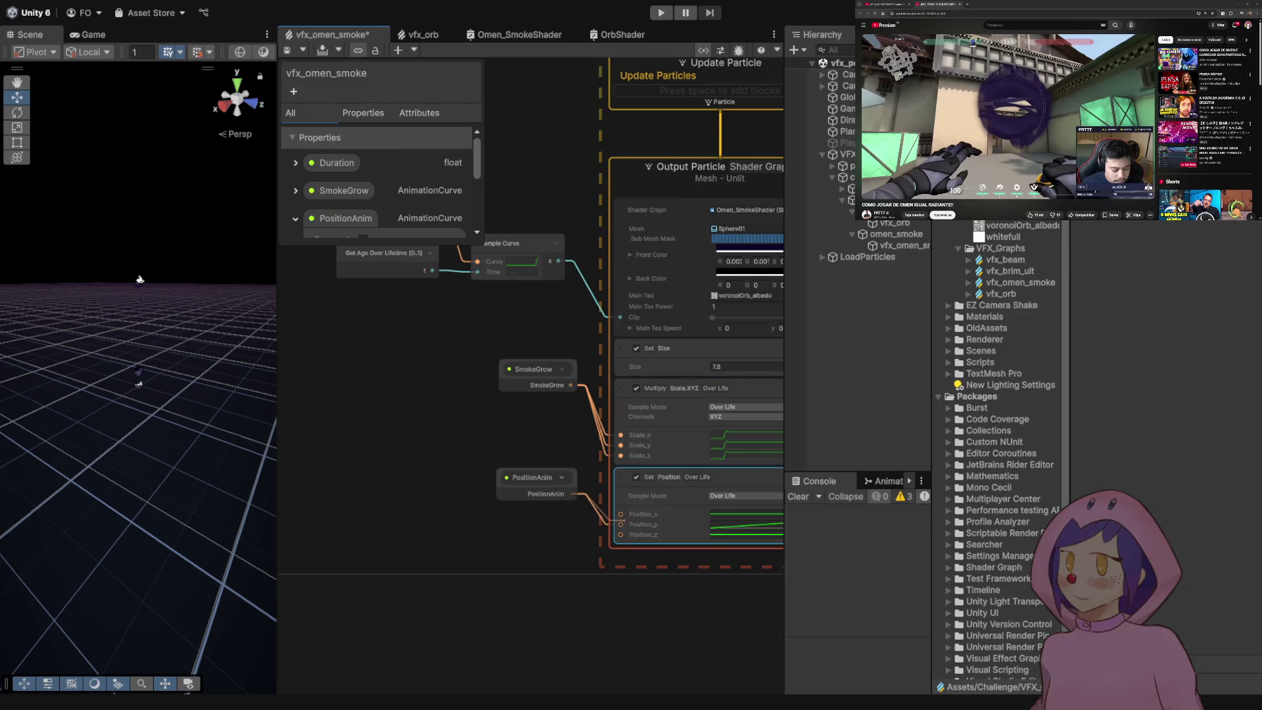
key(ctrl+y)
scroll(526, 328, down, 5)
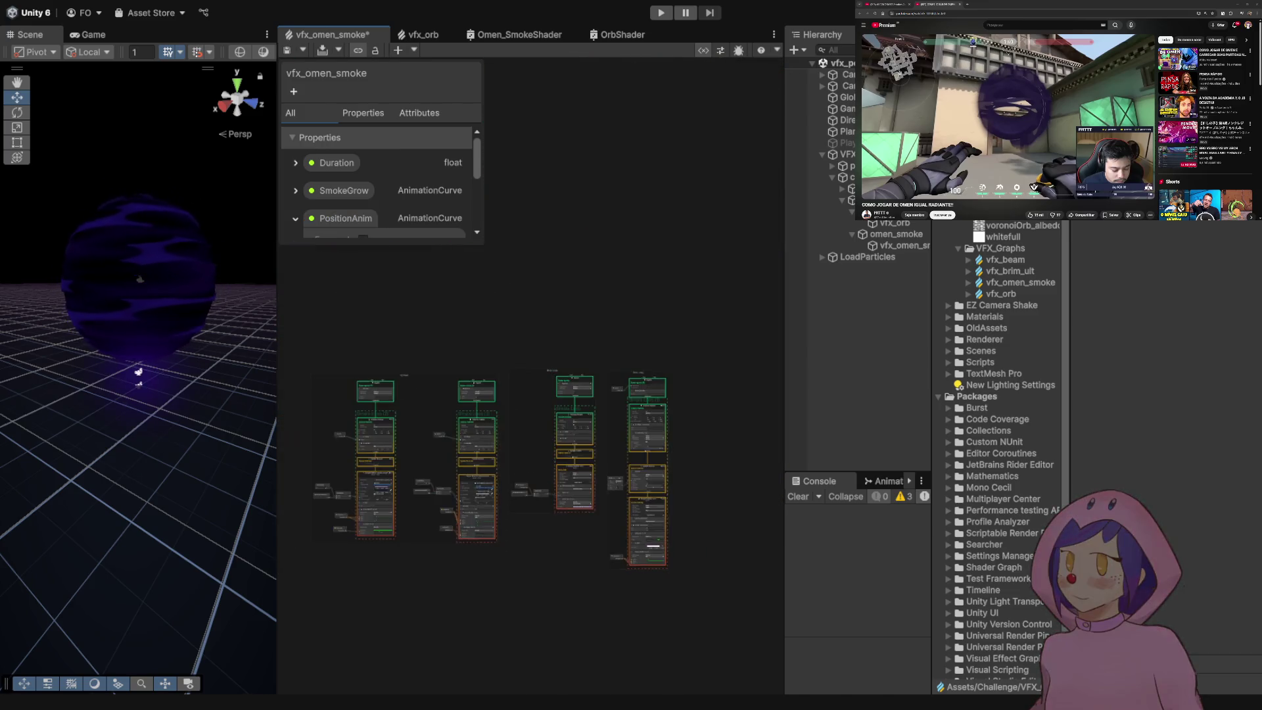
scroll(525, 329, up, 3)
key(f)
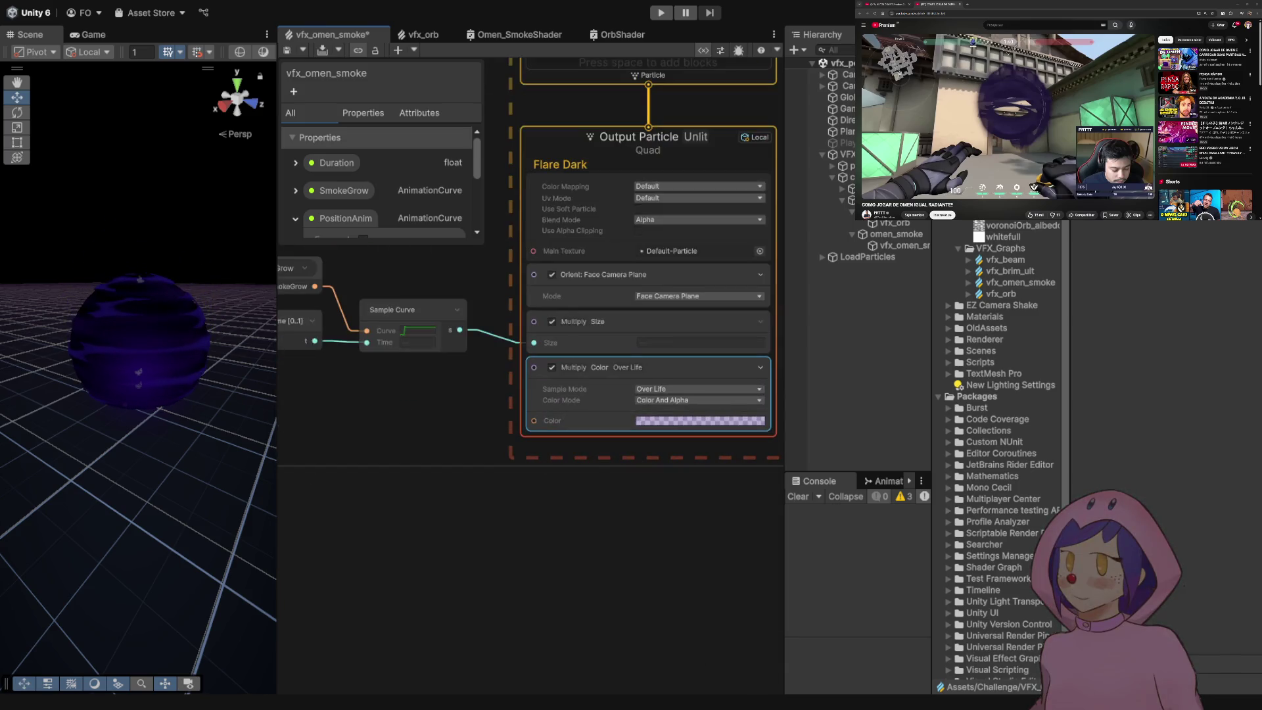
- Add a PositionAnim node beside Flare Dark and connect it to Set Position's Position_y
scroll(526, 328, down, 6)
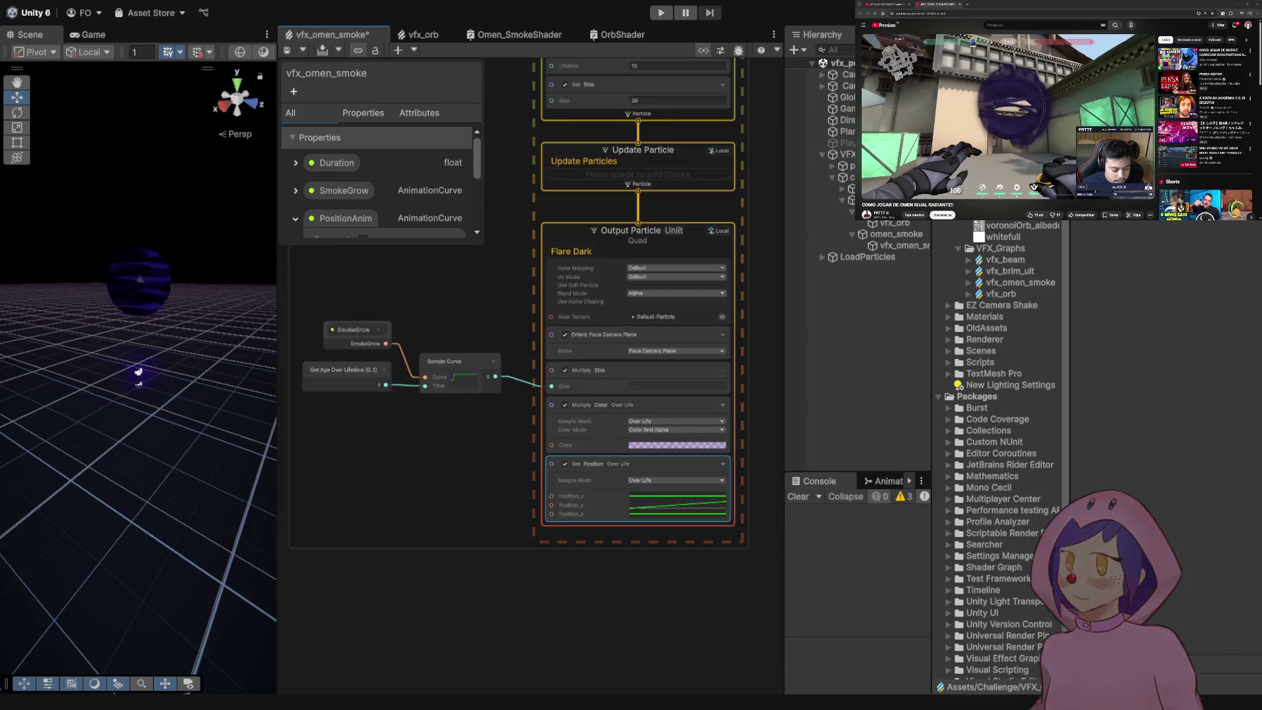
scroll(631, 500, up, 5)
click(615, 497)
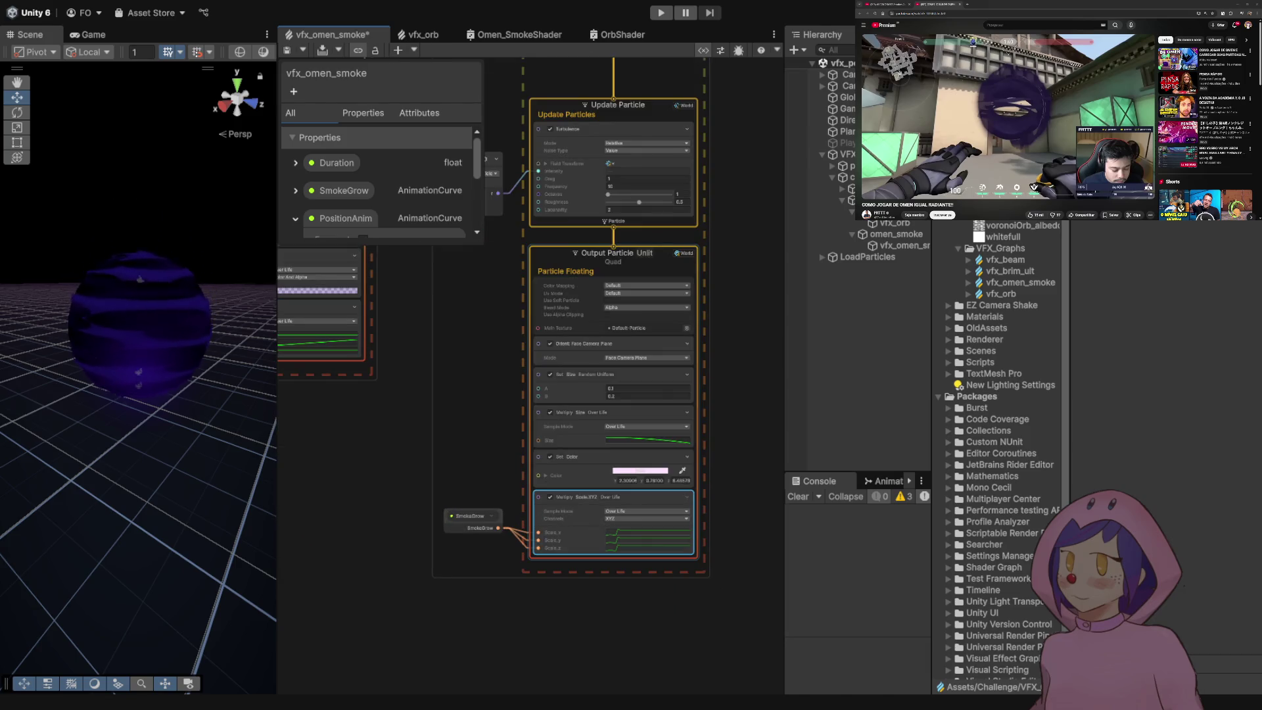
scroll(634, 450, down, 5)
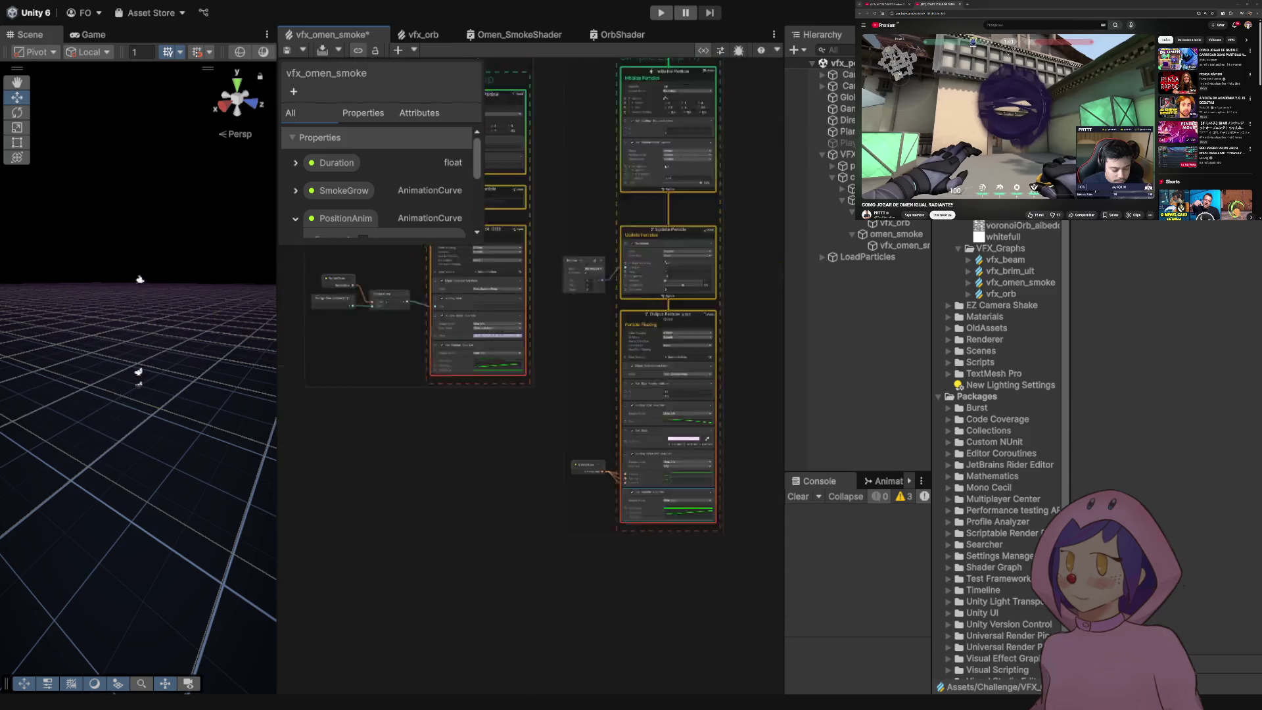
scroll(460, 329, up, 3)
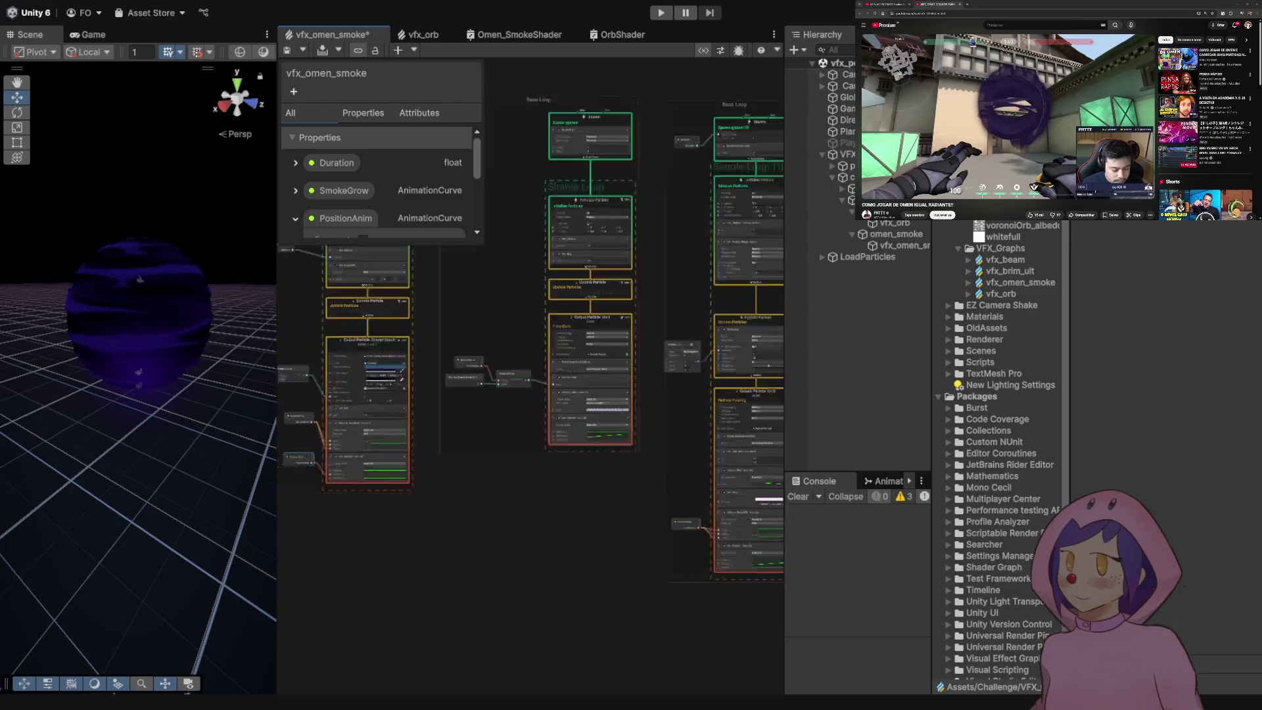
scroll(486, 428, up, 6)
mouse_move(345, 218)
mouse_down()
mouse_move(509, 425)
mouse_move(485, 423)
mouse_up()
scroll(509, 426, down, 2)
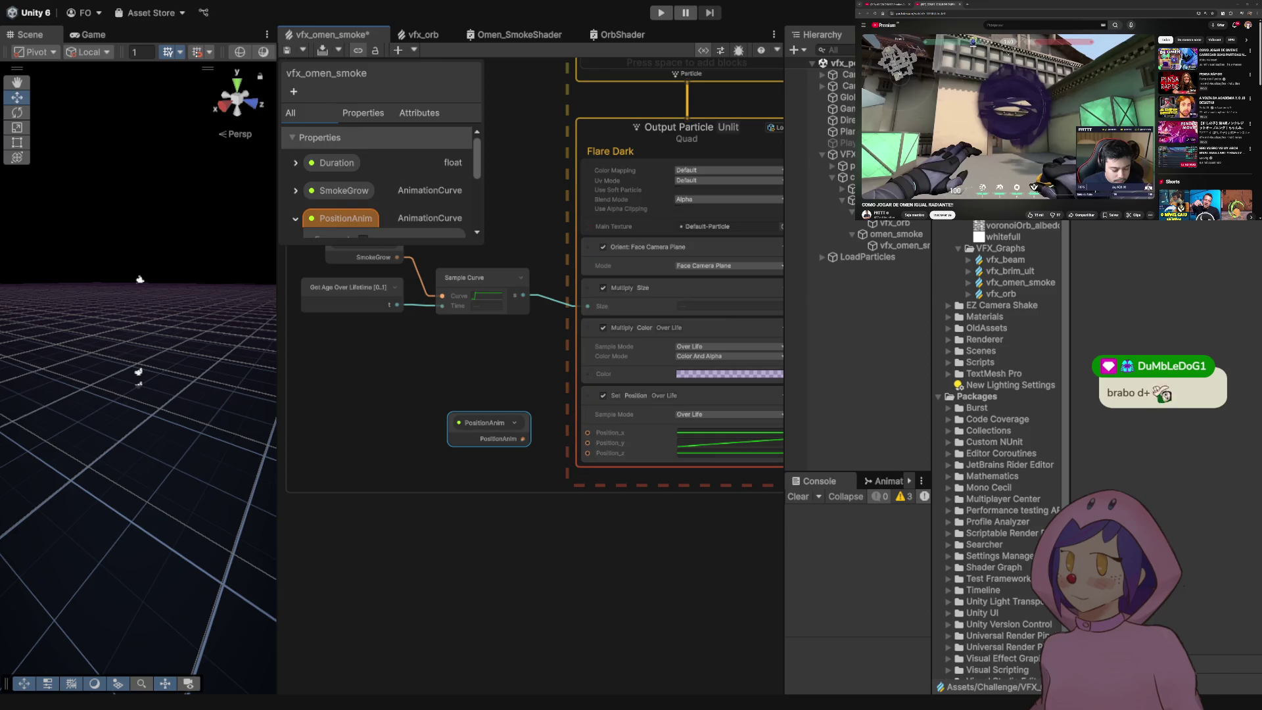
drag(523, 439, 588, 443)
- Connect another PositionAnim node to Position_y in the Particle Floating output's Set Position, then save
scroll(654, 456, down, 2)
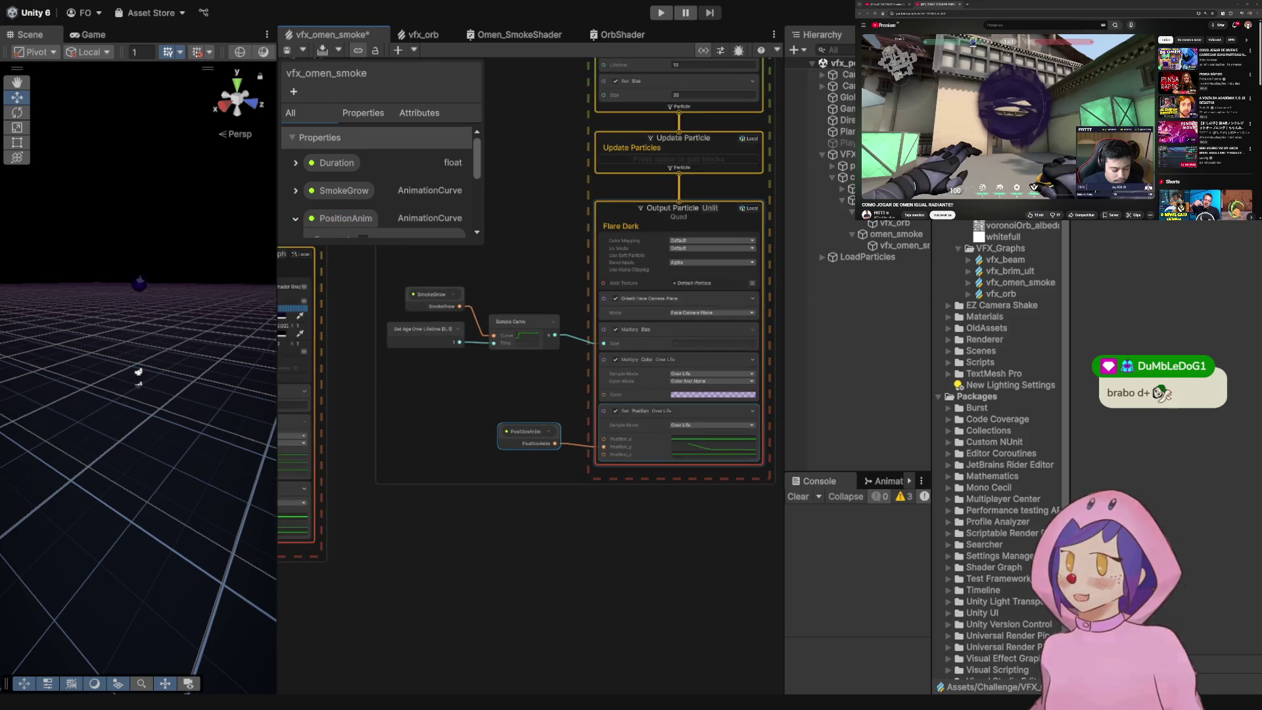
scroll(631, 329, up, 3)
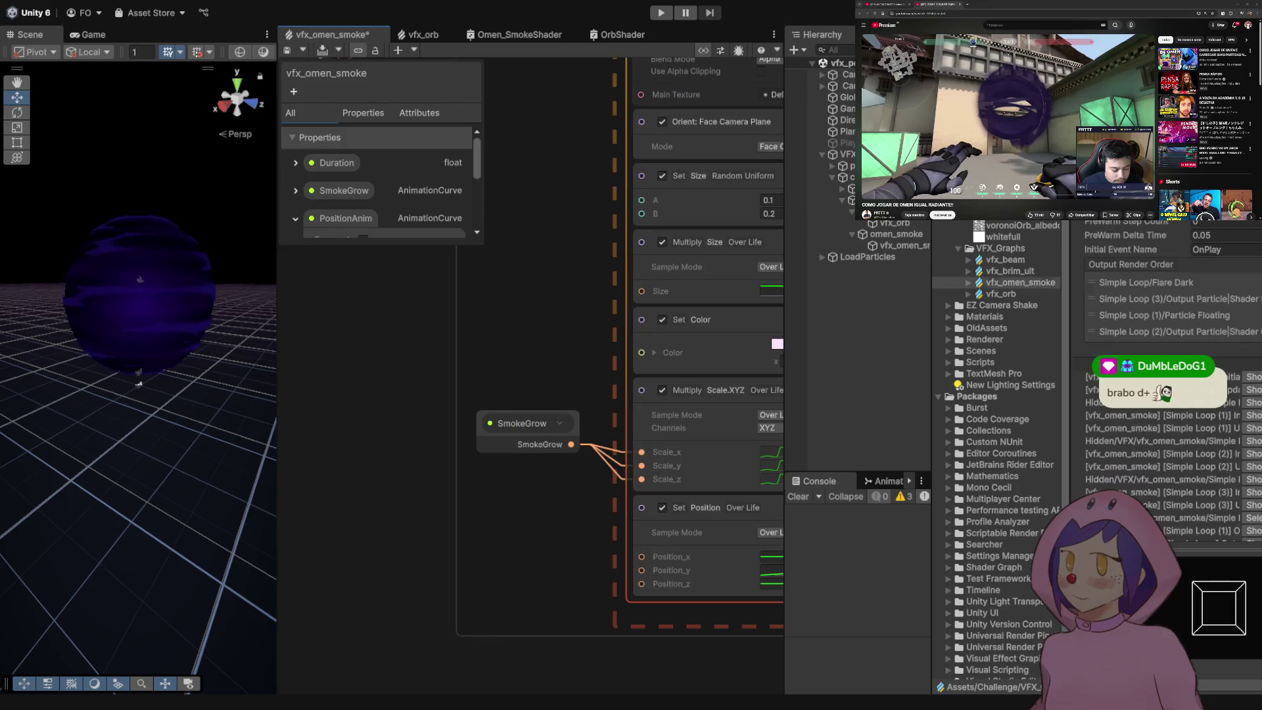
mouse_move(341, 218)
mouse_down()
mouse_move(545, 546)
mouse_move(486, 549)
mouse_up()
drag(562, 569, 641, 570)
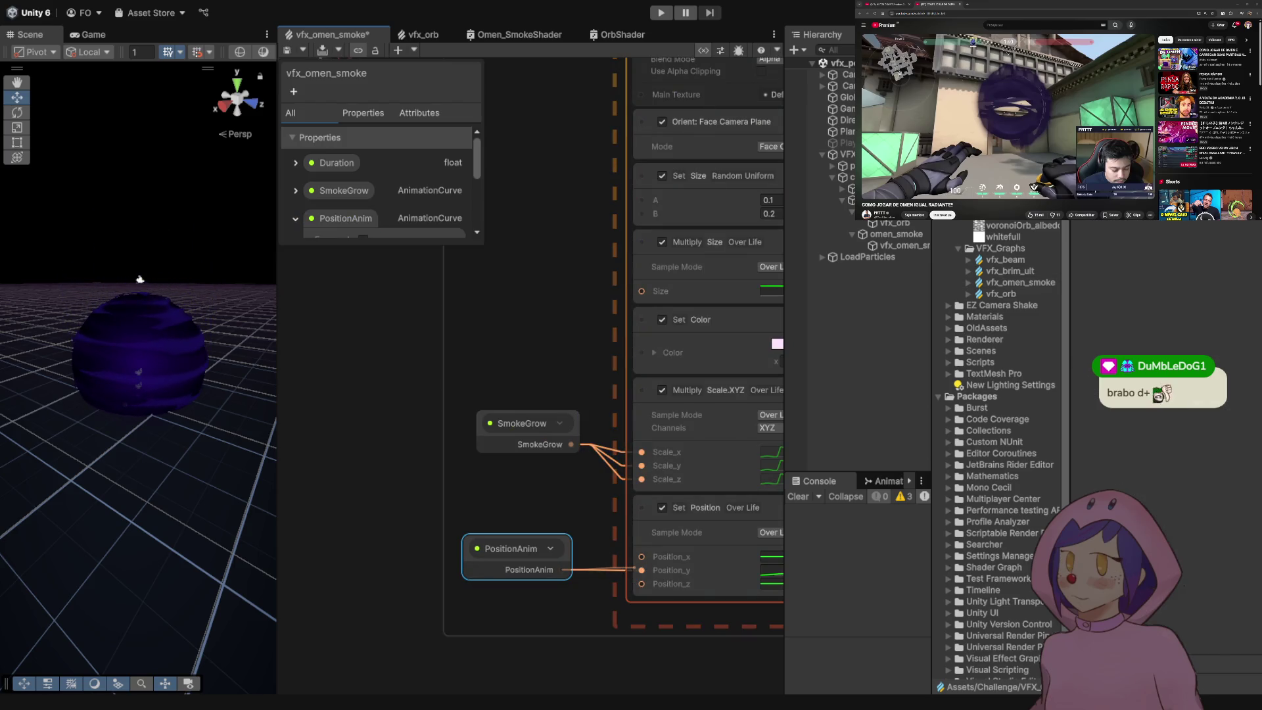
key(ctrl+s)
scroll(526, 328, down, 5)
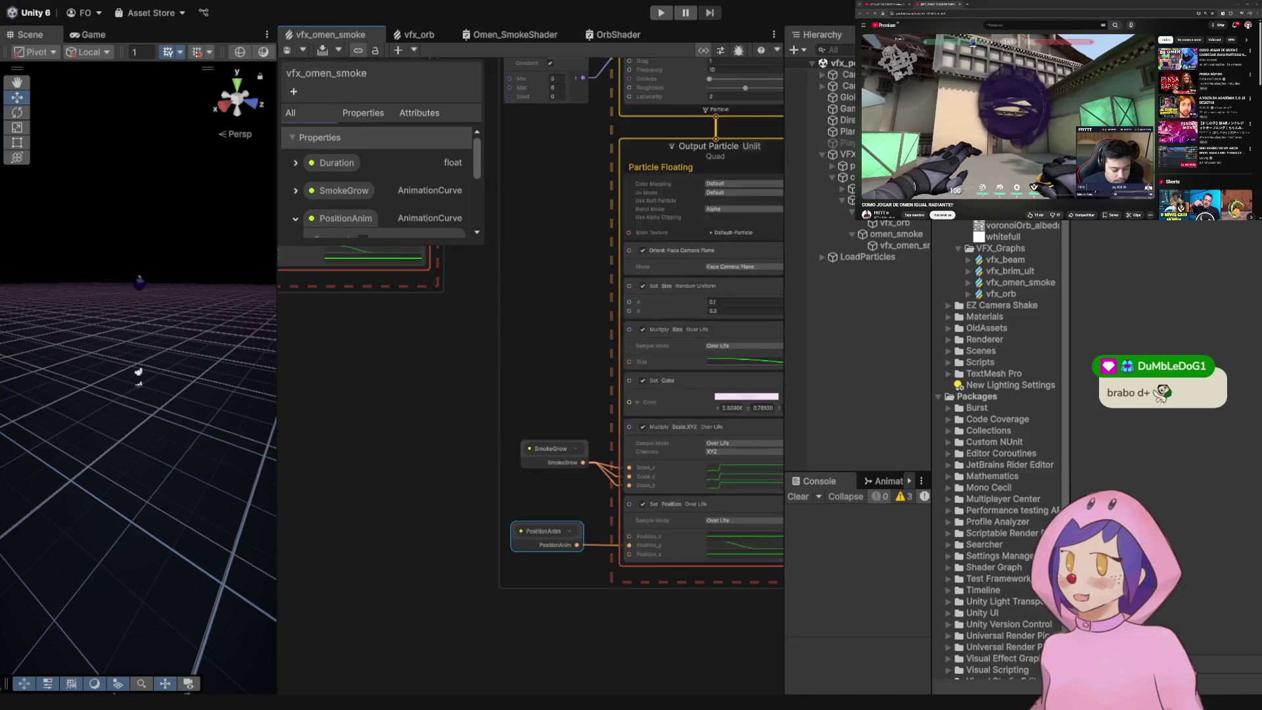
drag(526, 394, 595, 421)
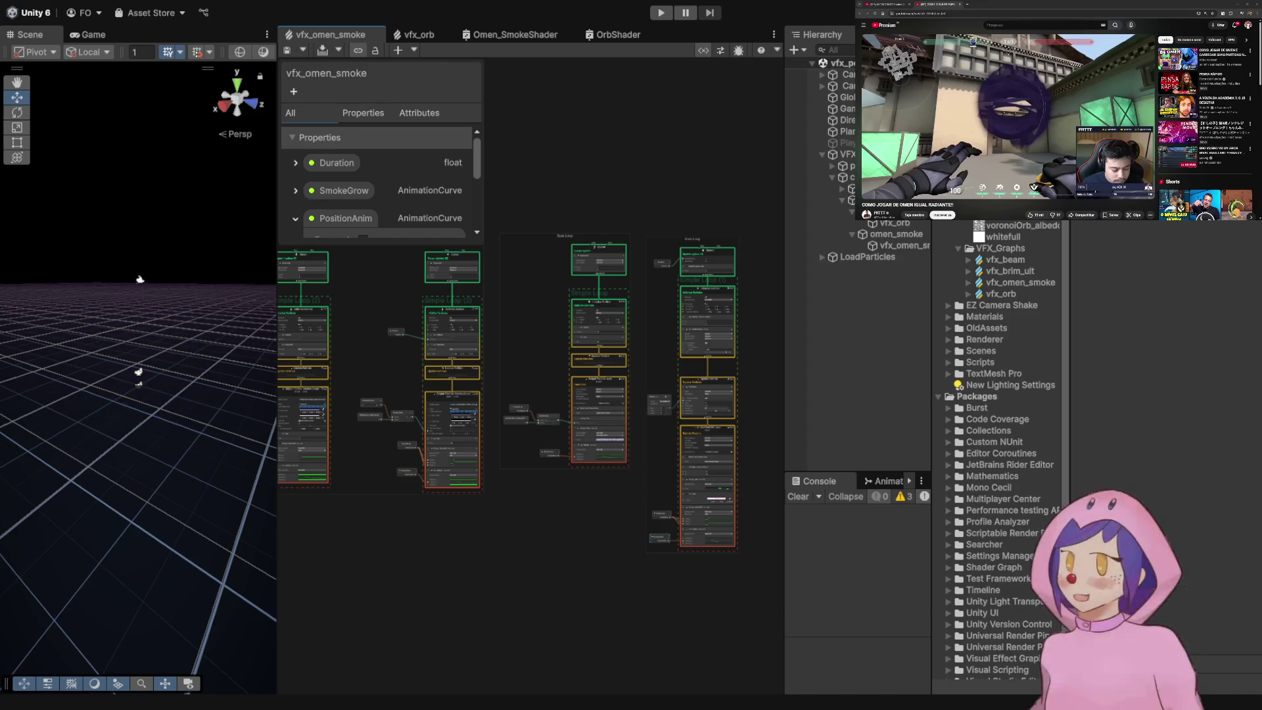
click(902, 245)
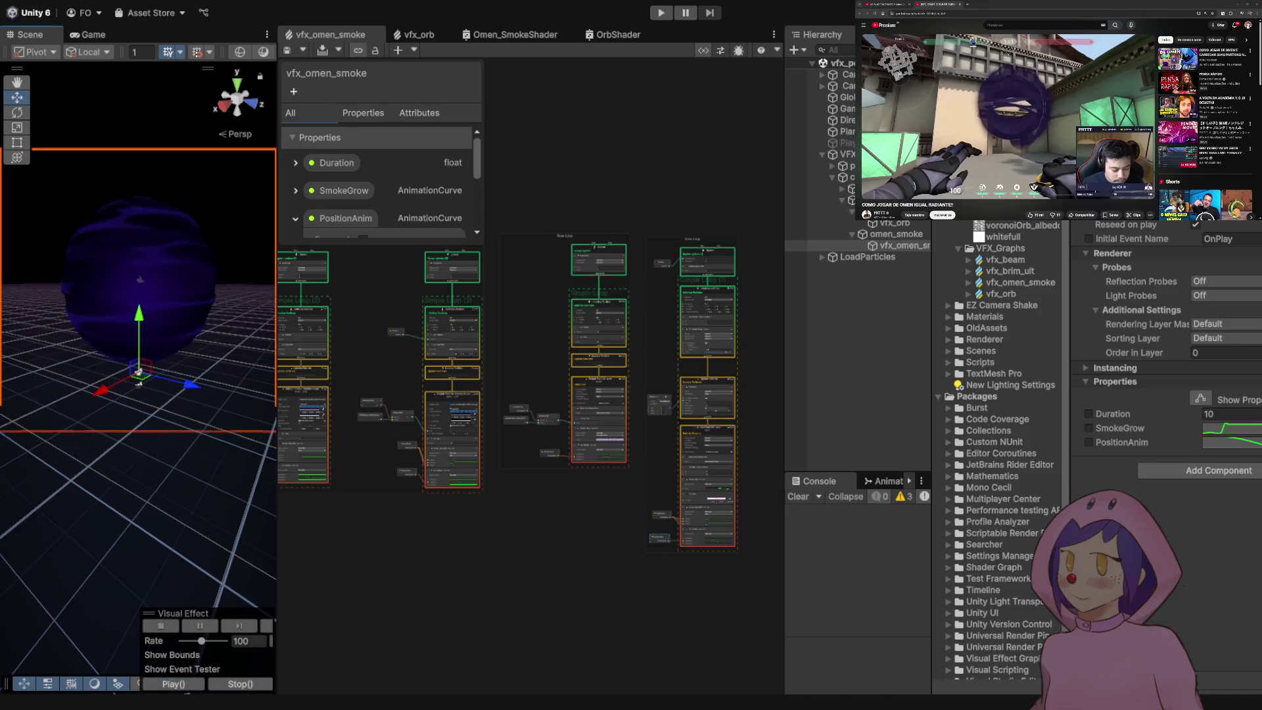
click(139, 380)
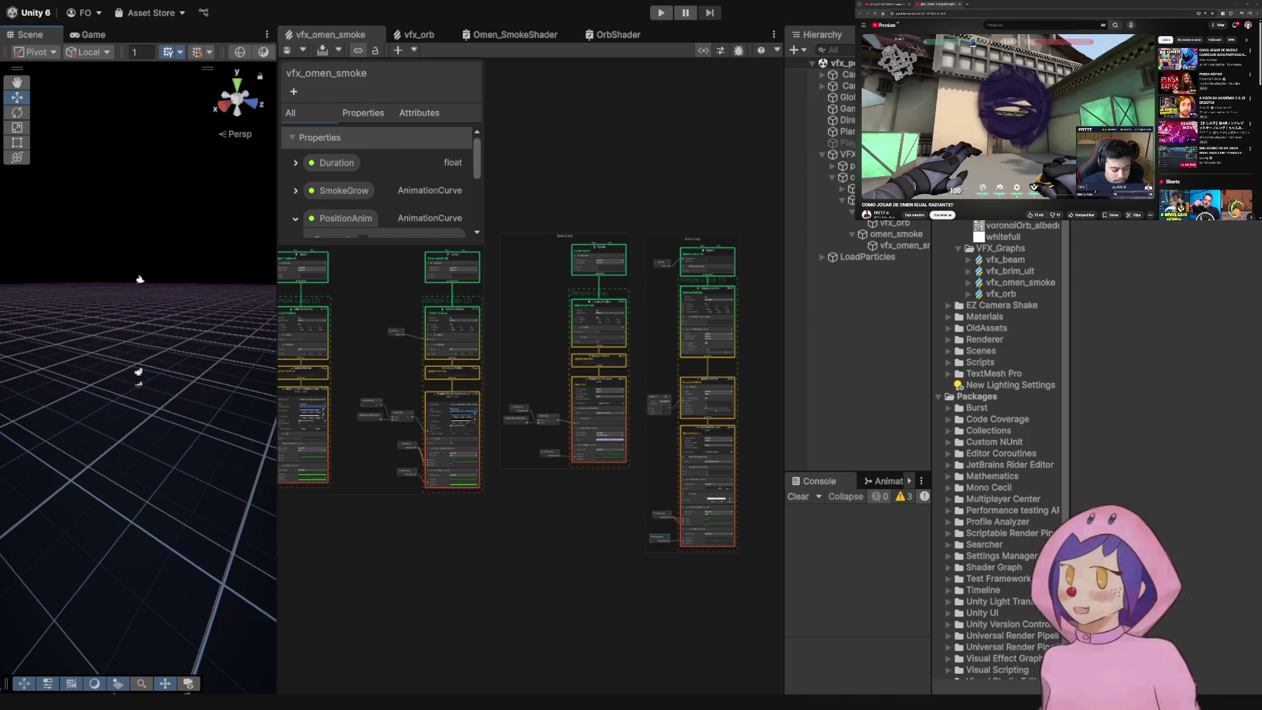
scroll(296, 447, up, 10)
mouse_move(329, 395)
mouse_down()
mouse_move(449, 403)
mouse_move(562, 461)
mouse_move(548, 456)
mouse_up()
click(401, 361)
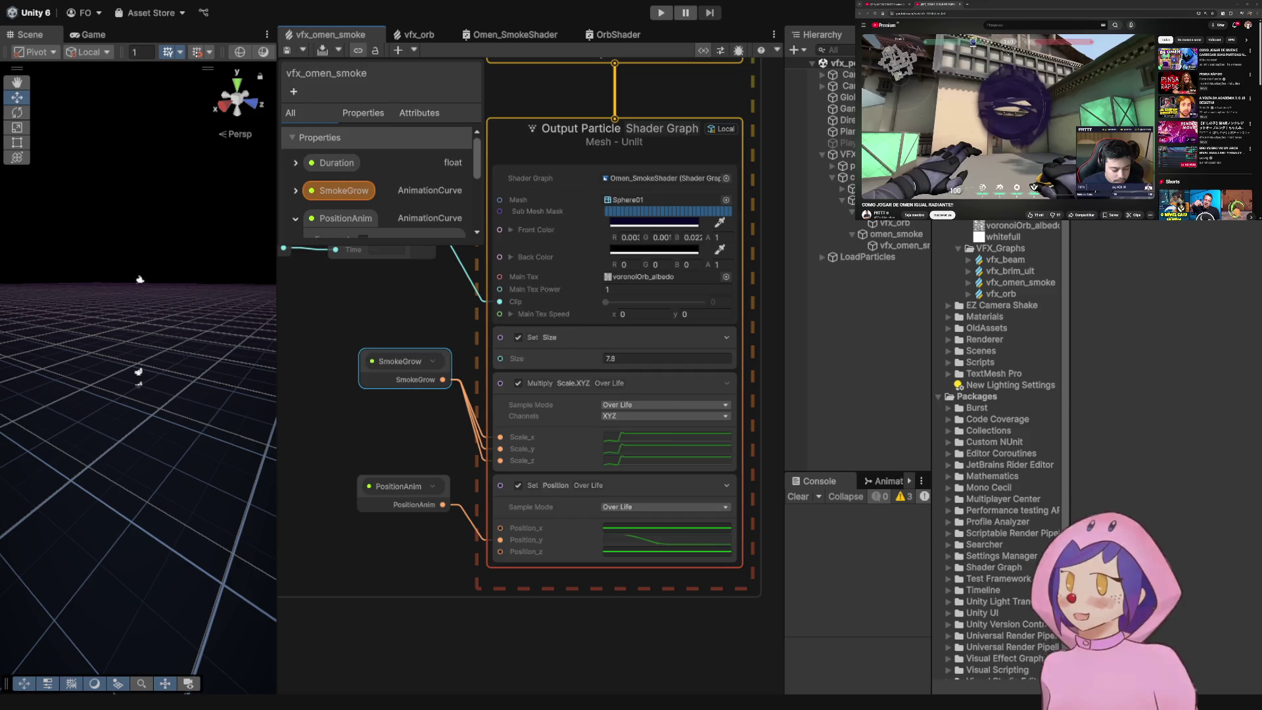
- Select the AnimationCurve node in the omen smoke graph to inspect it
key(Escape)
scroll(525, 329, down, 2)
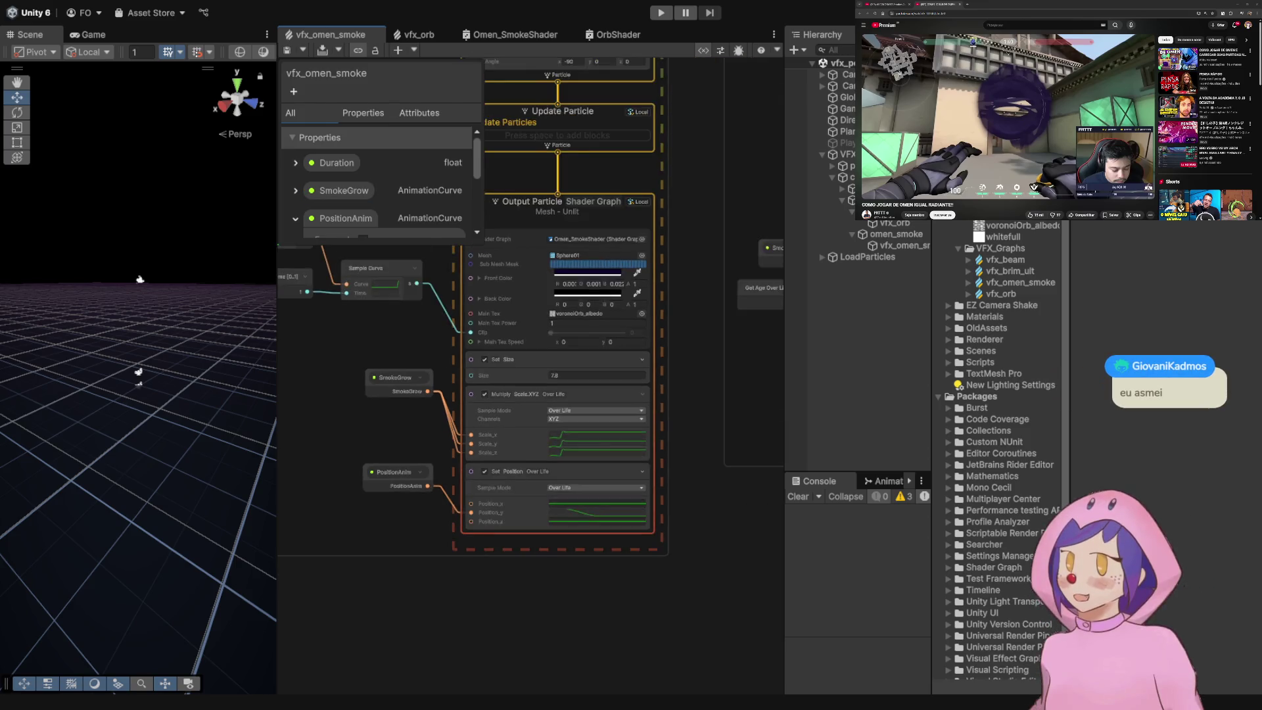
click(388, 306)
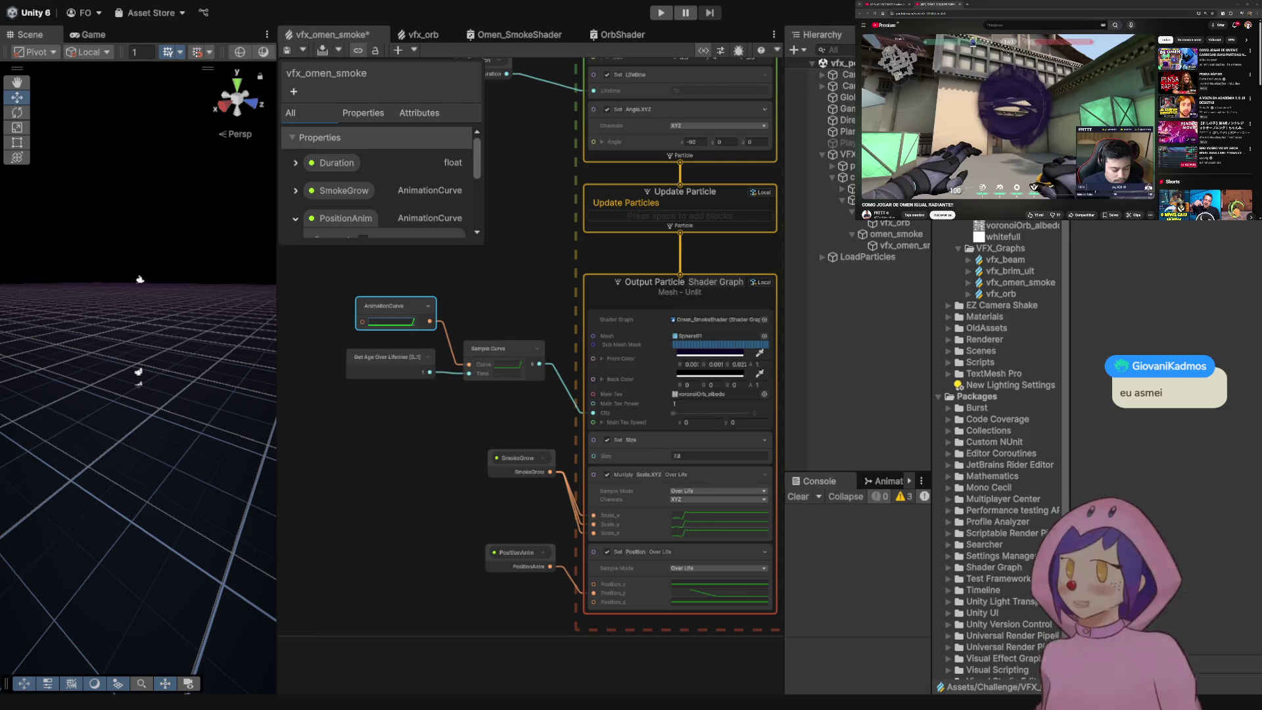
scroll(618, 395, down, 5)
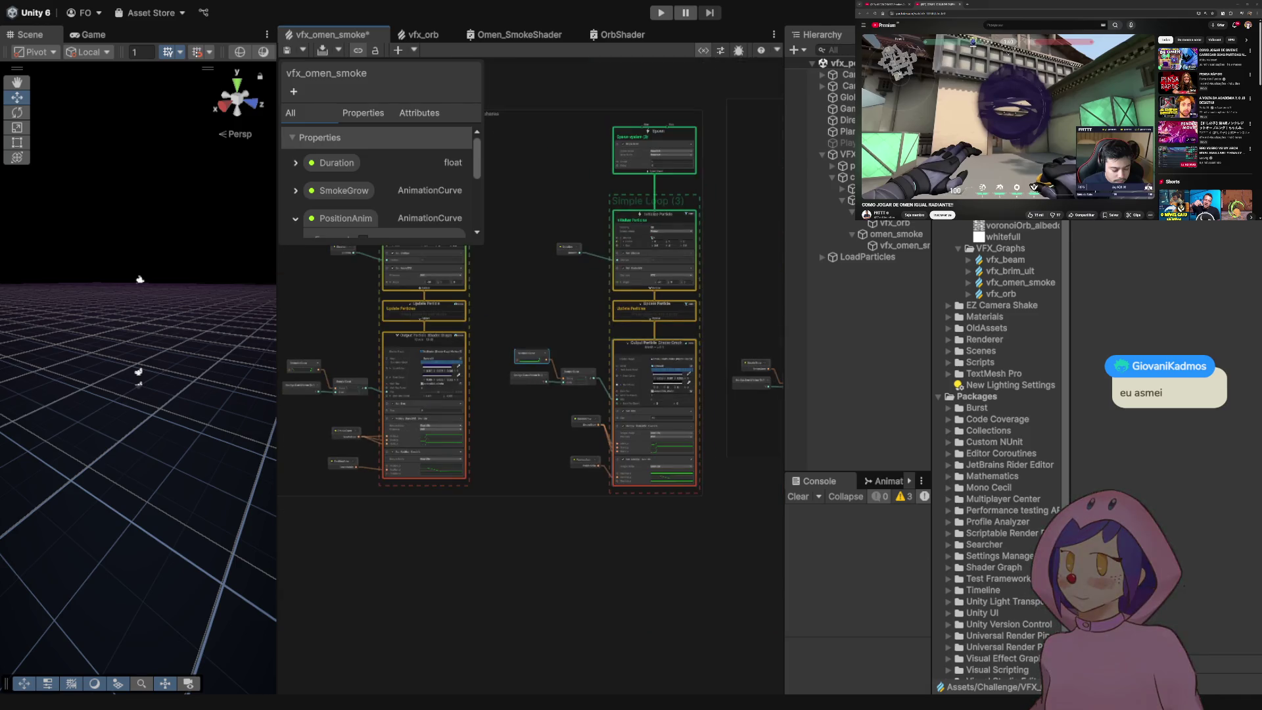
scroll(518, 349, up, 5)
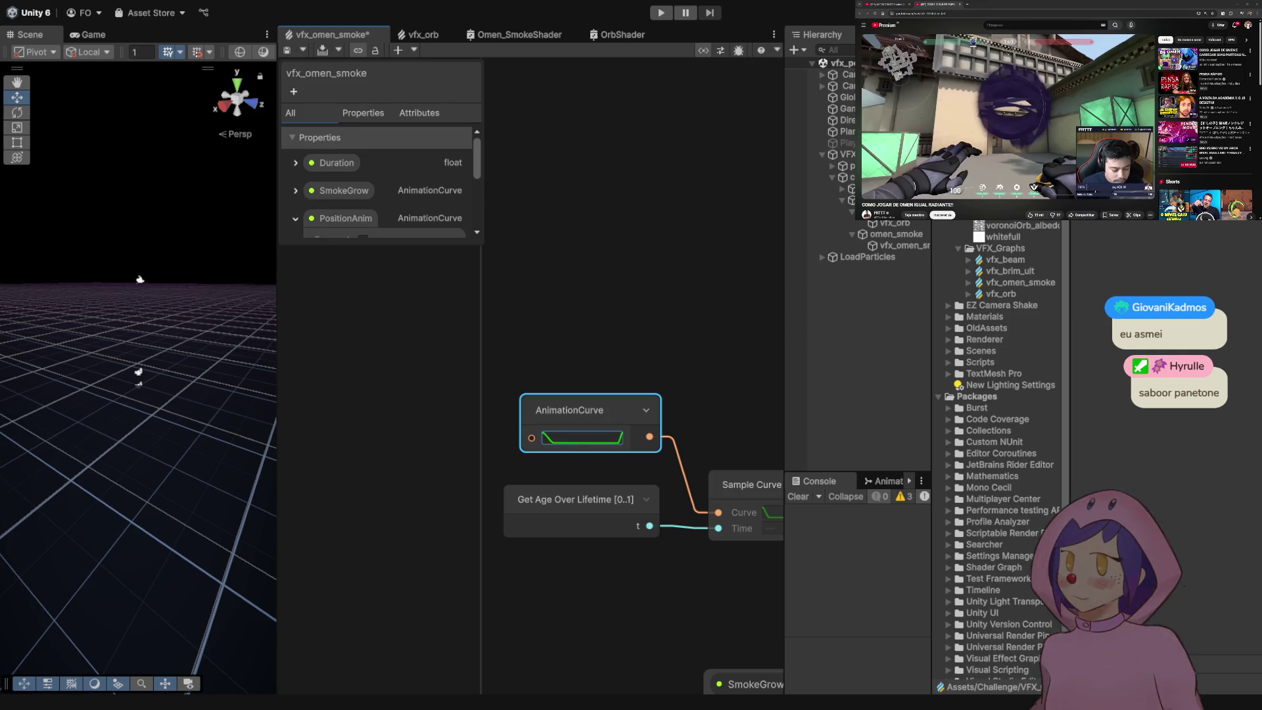
- Save and recompile the vfx_omen_smoke graph, then frame all three particle systems
key(ctrl+s)
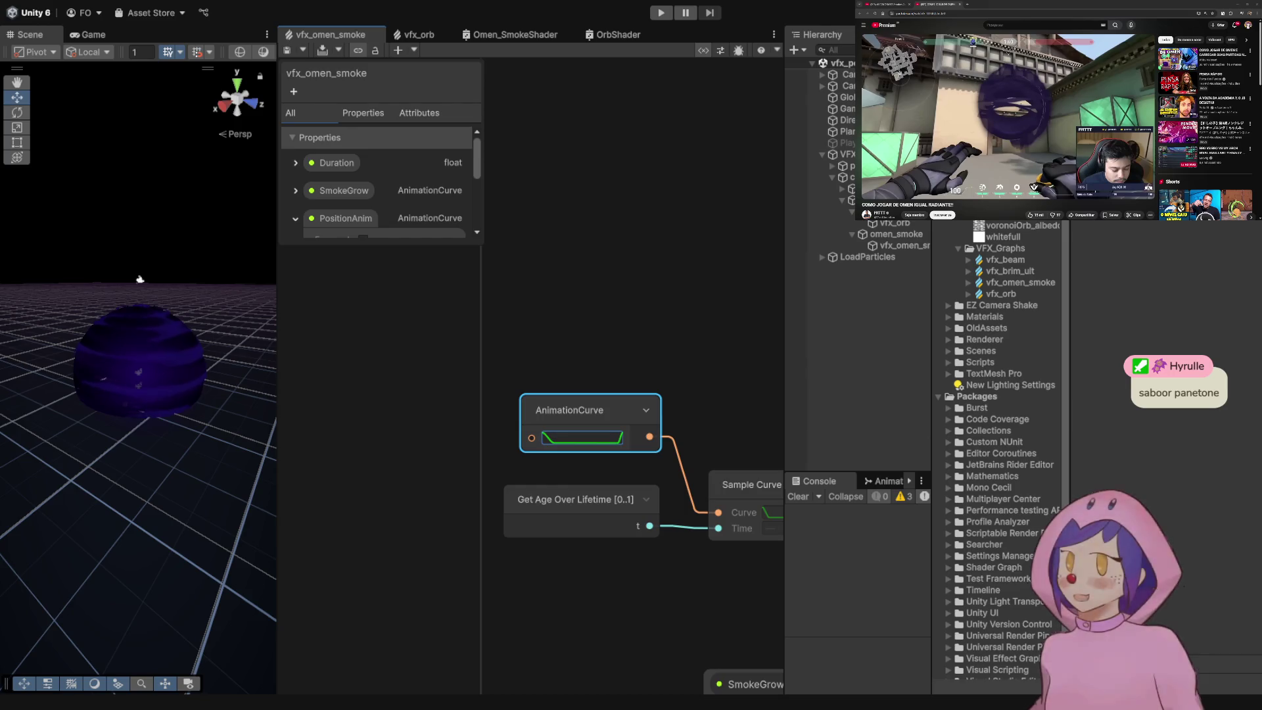
scroll(657, 330, down, 2)
scroll(652, 343, down, 3)
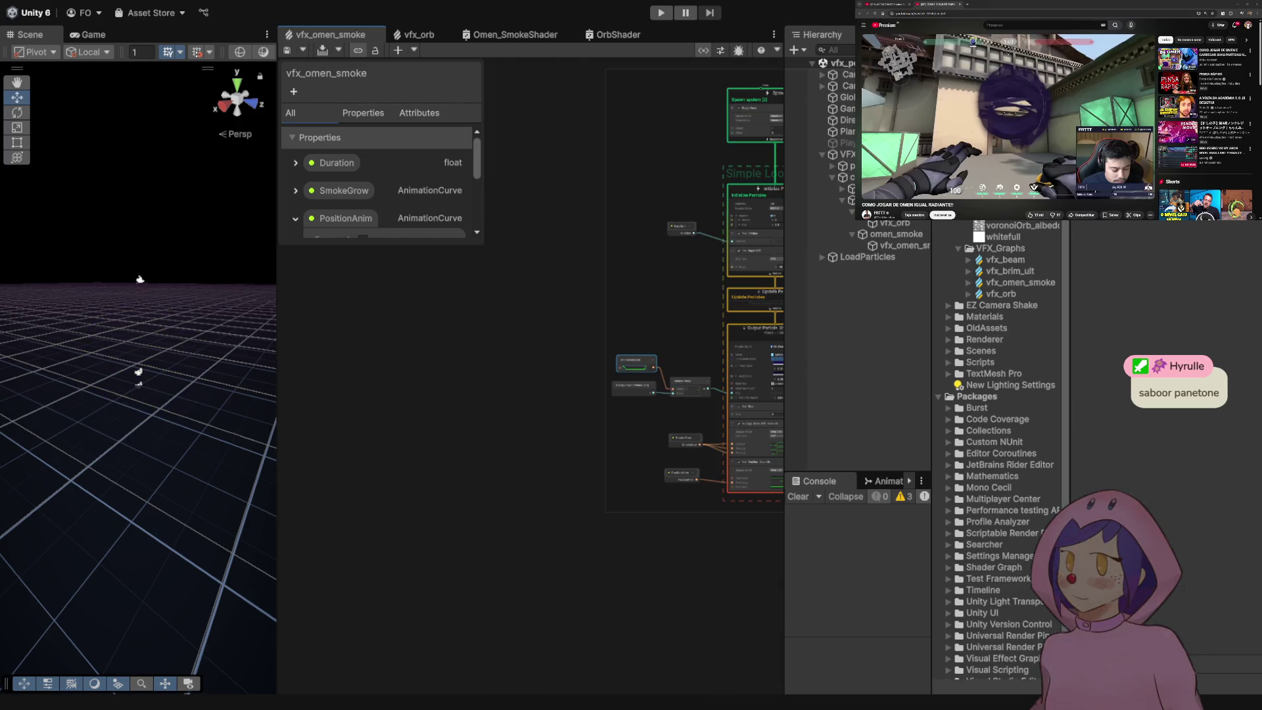
scroll(657, 342, up, 4)
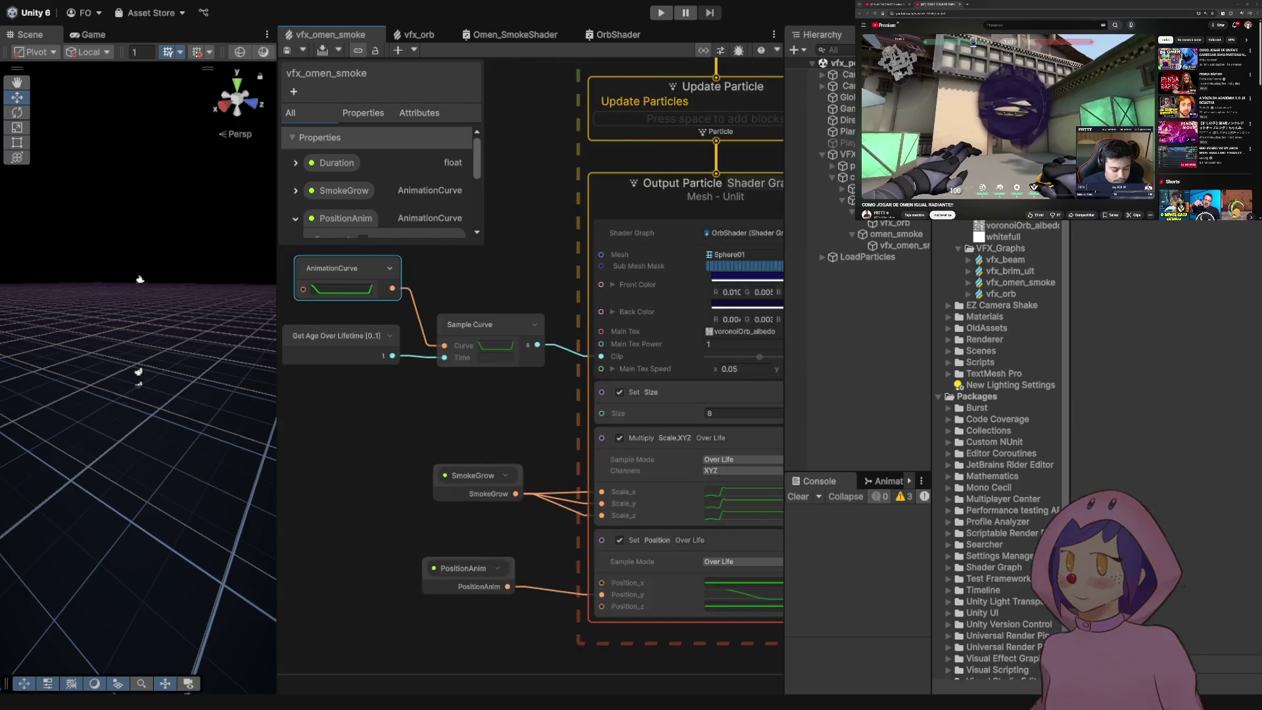
scroll(657, 342, down, 3)
scroll(657, 341, down, 2)
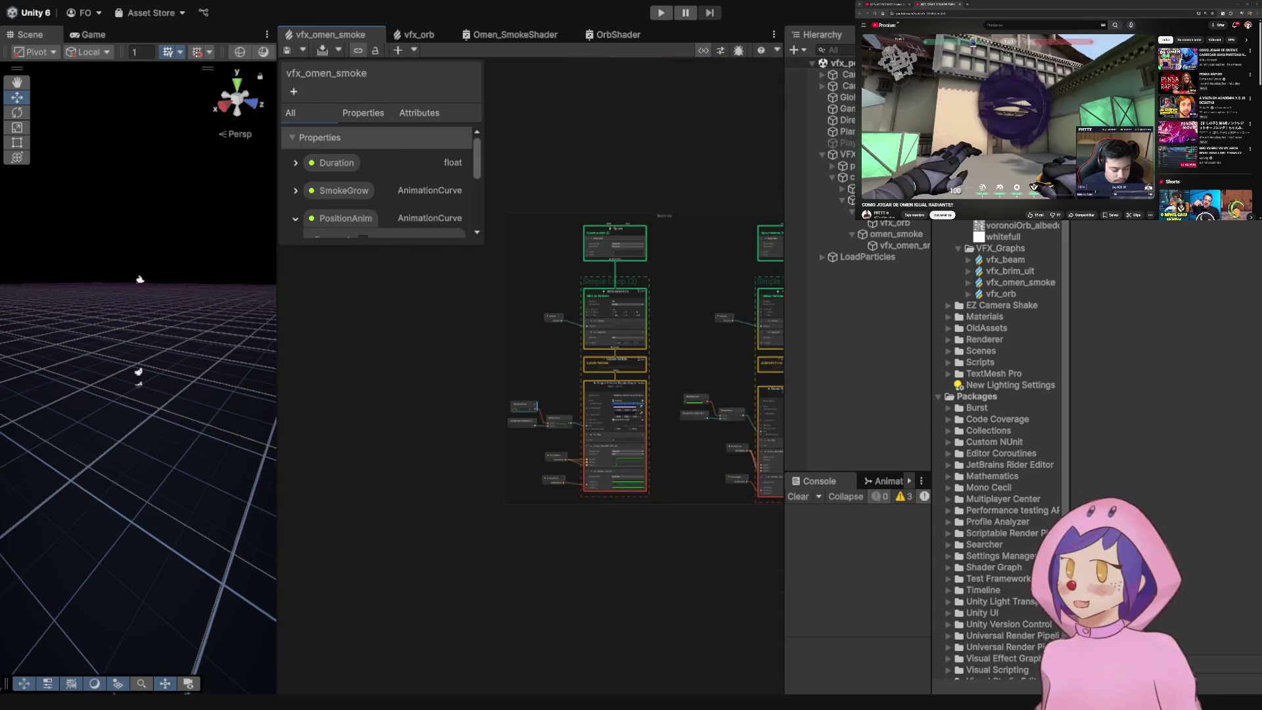
key(a)
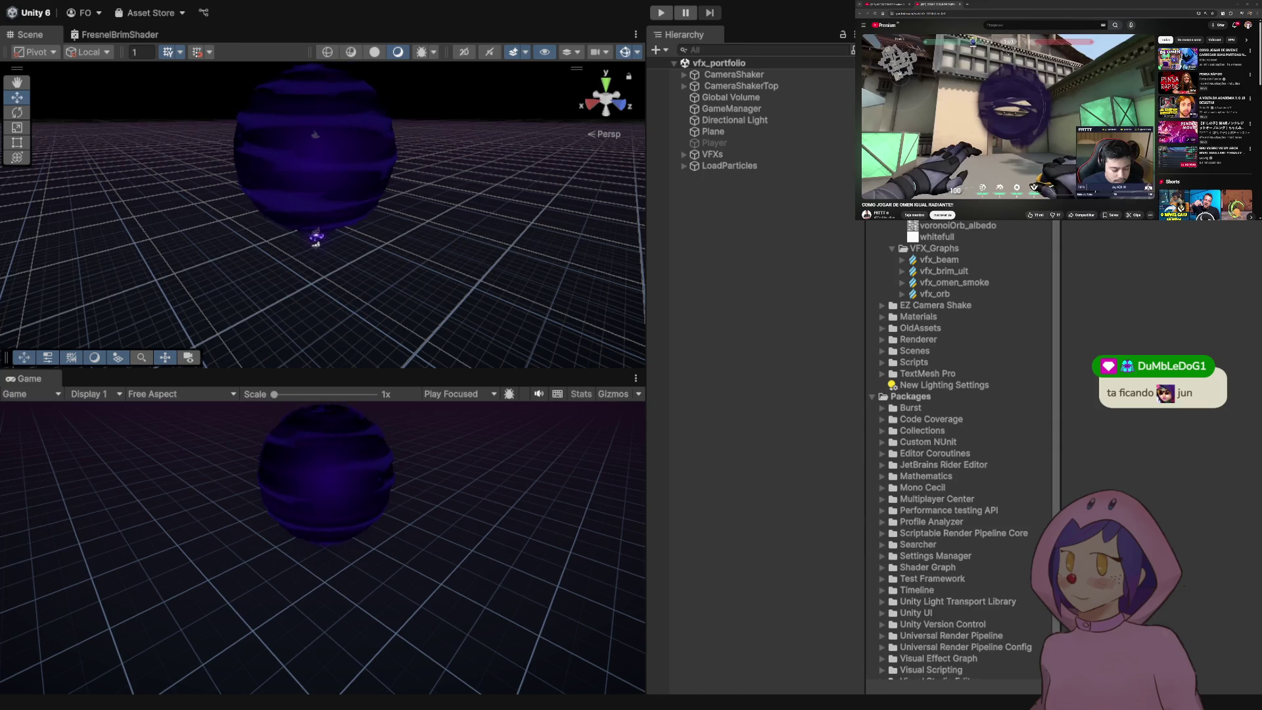
- Expand VFXs > challenge > 2_orb in the Hierarchy to reveal orb and omen_smoke
click(684, 154)
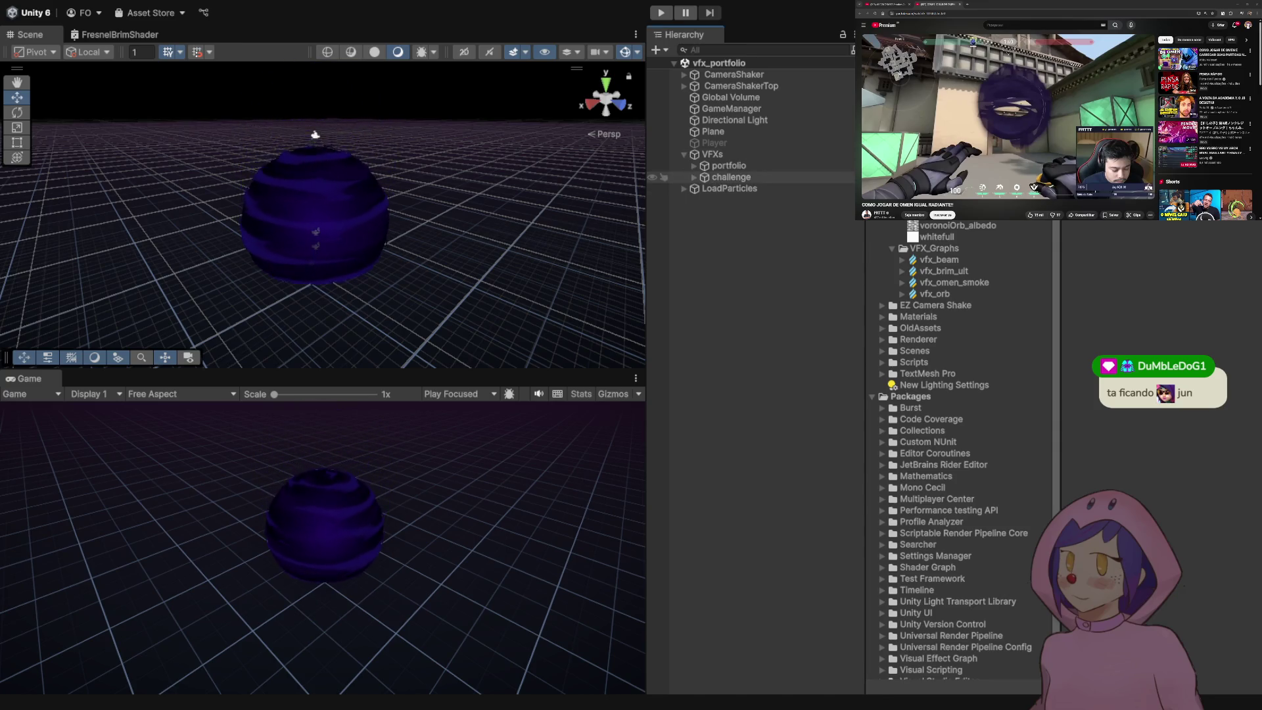
click(695, 177)
click(733, 199)
click(704, 200)
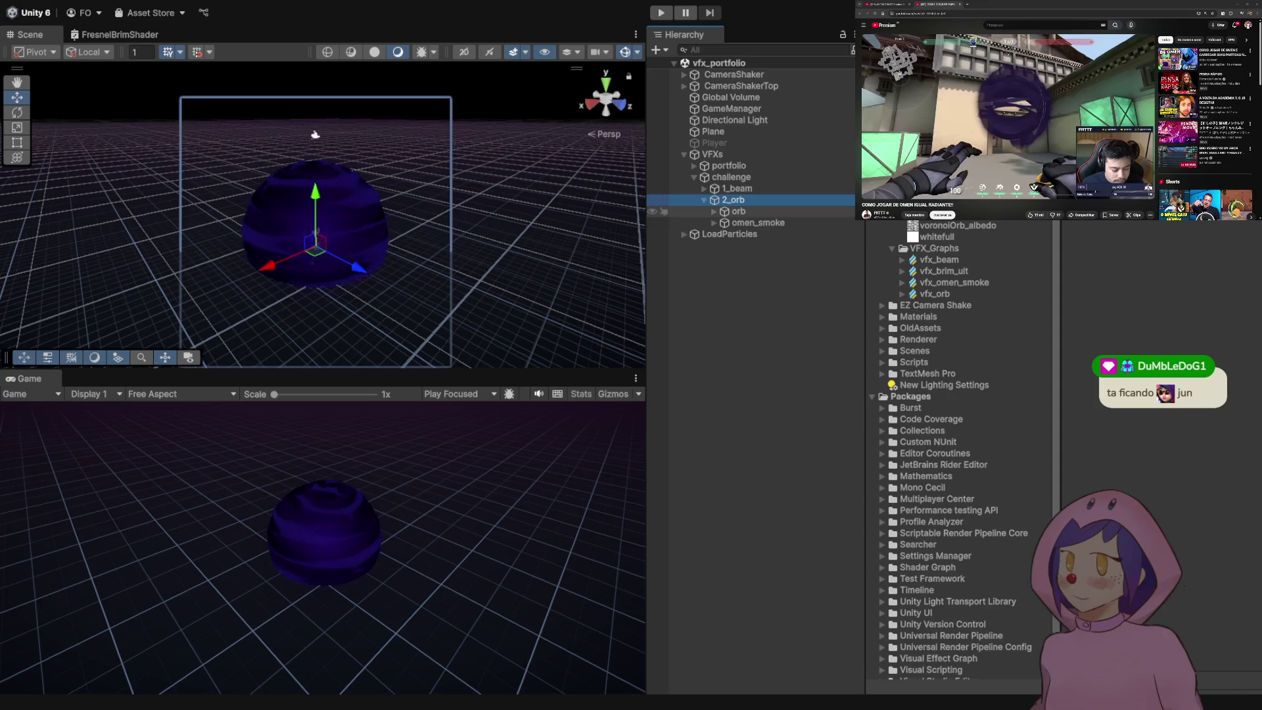
click(738, 211)
click(758, 222)
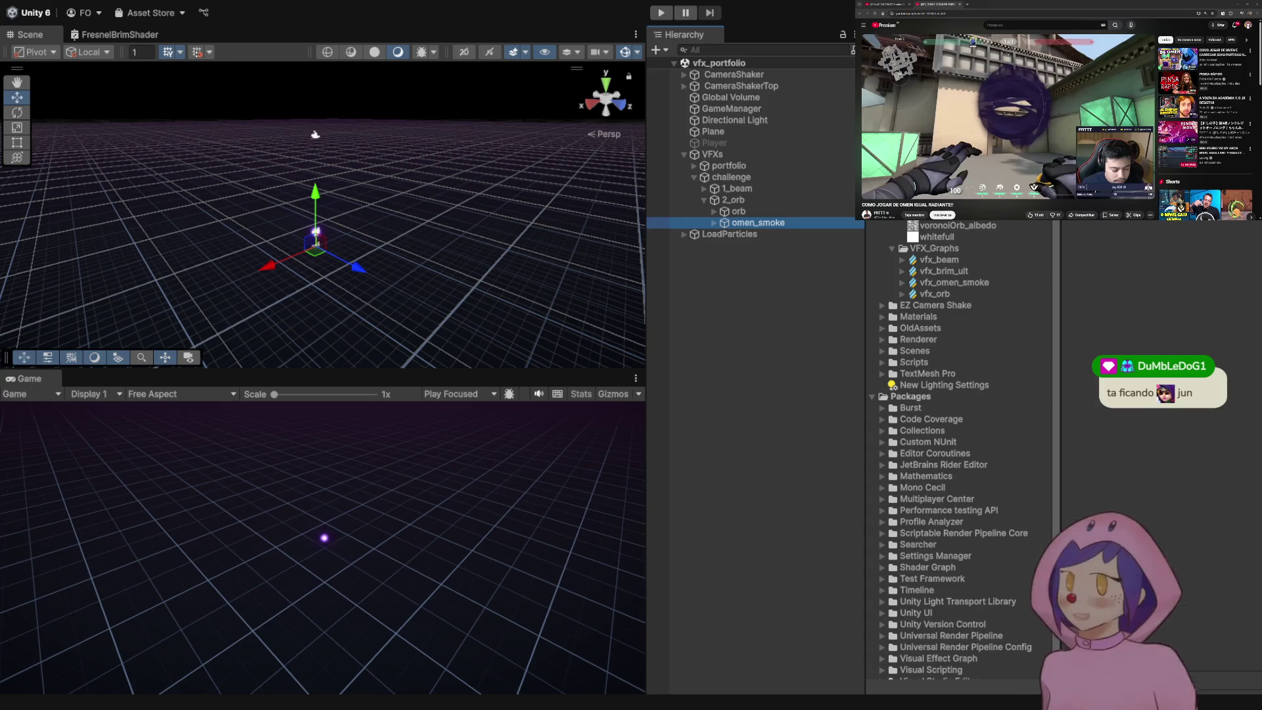
- Select vfx_orb, play its effect and frame the orb in the Scene view
drag(316, 135, 287, 249)
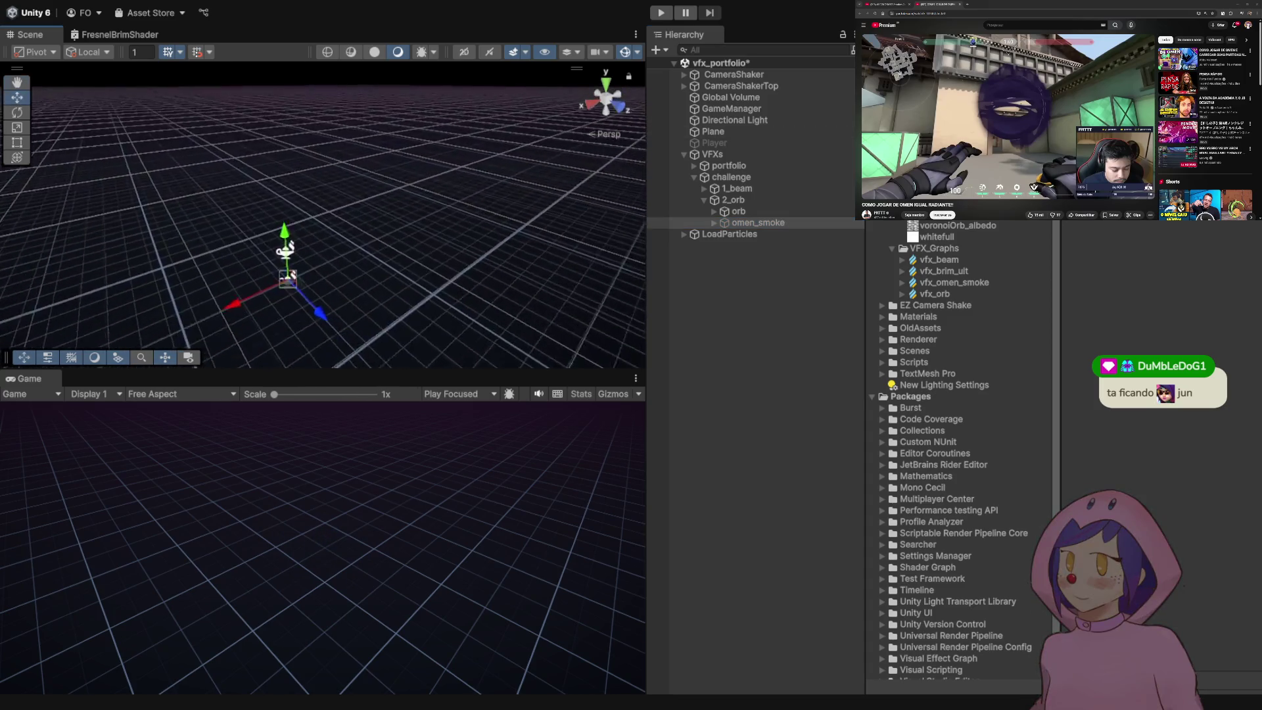
click(282, 269)
click(281, 269)
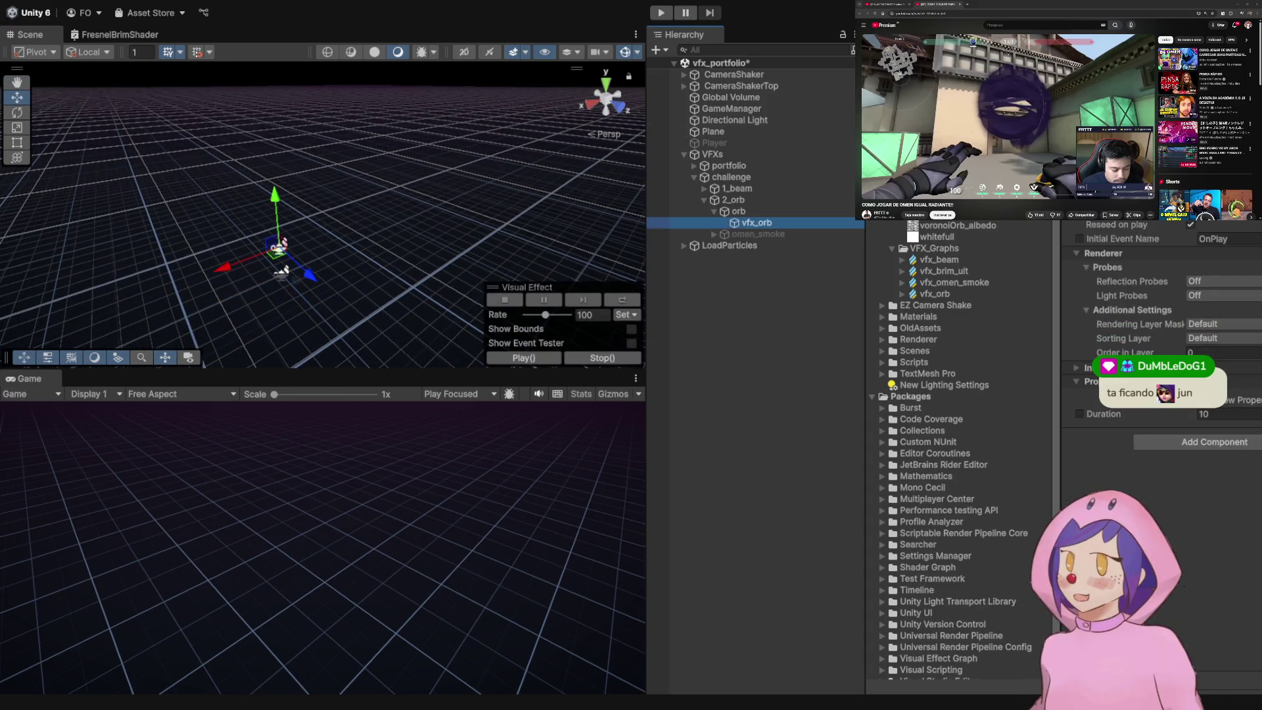
click(524, 358)
key(f)
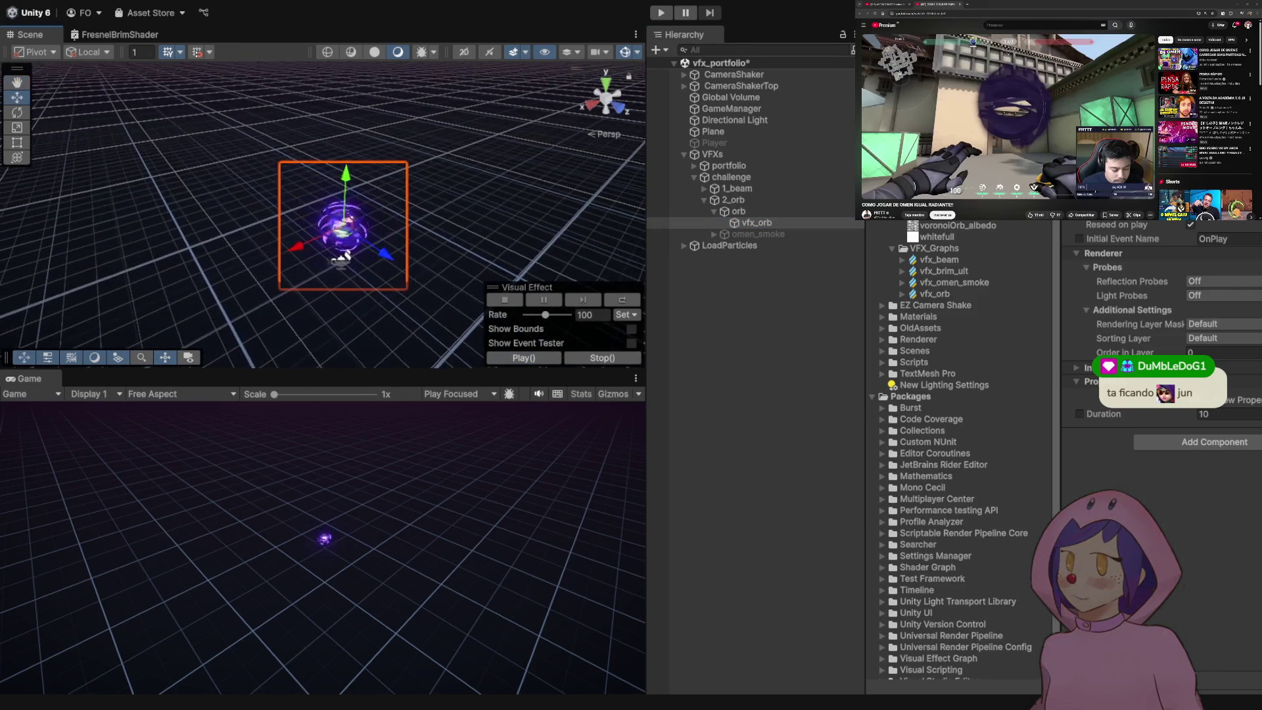
key(r)
scroll(343, 227, up, 3)
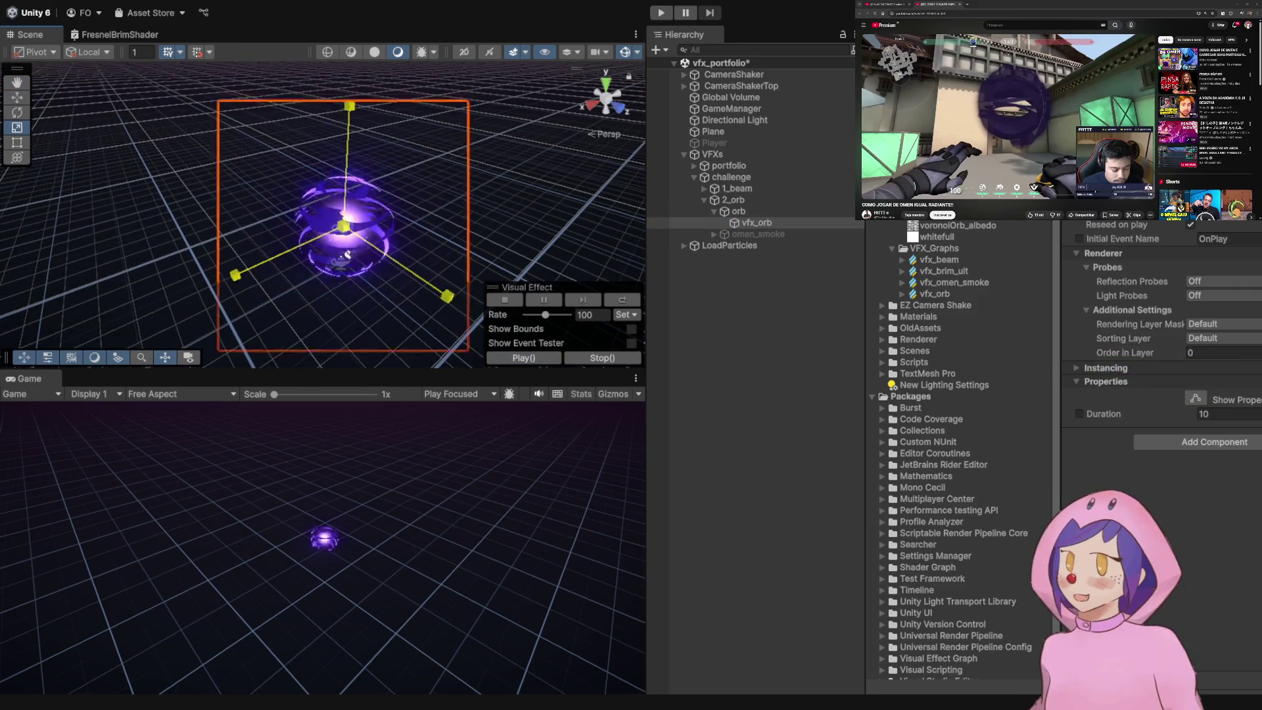
key(w)
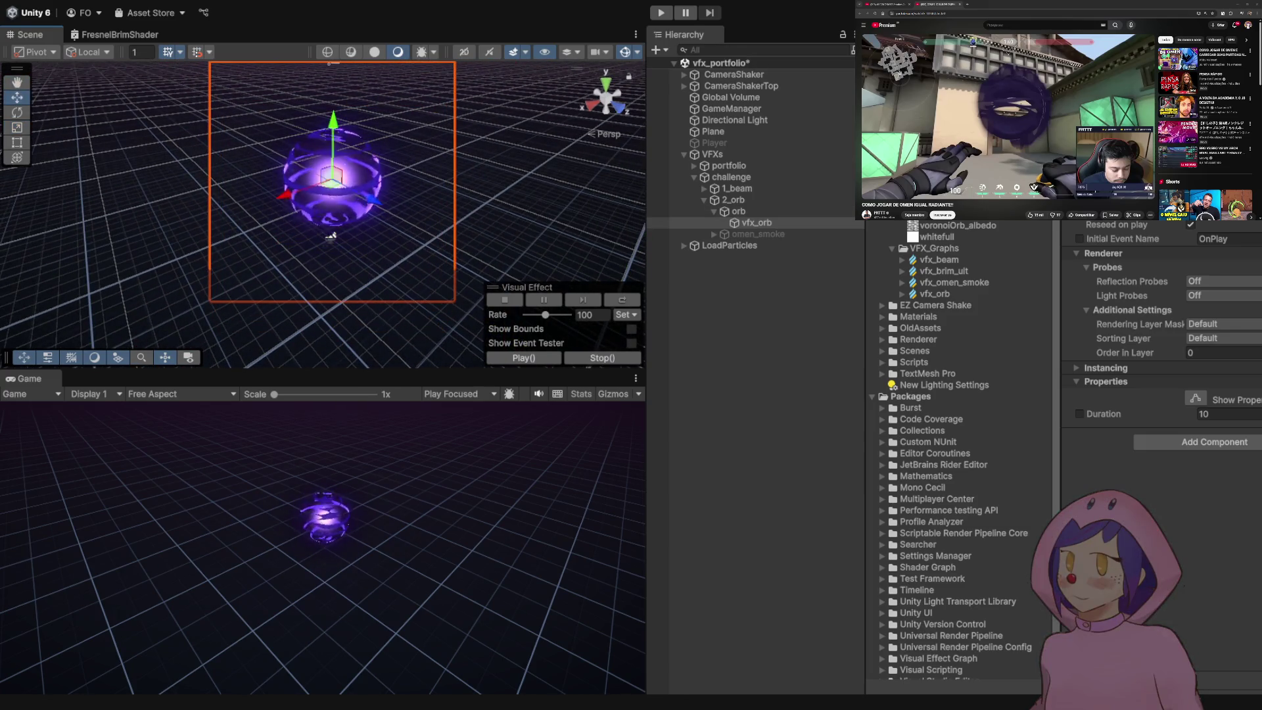
scroll(331, 237, down, 3)
drag(330, 237, 275, 238)
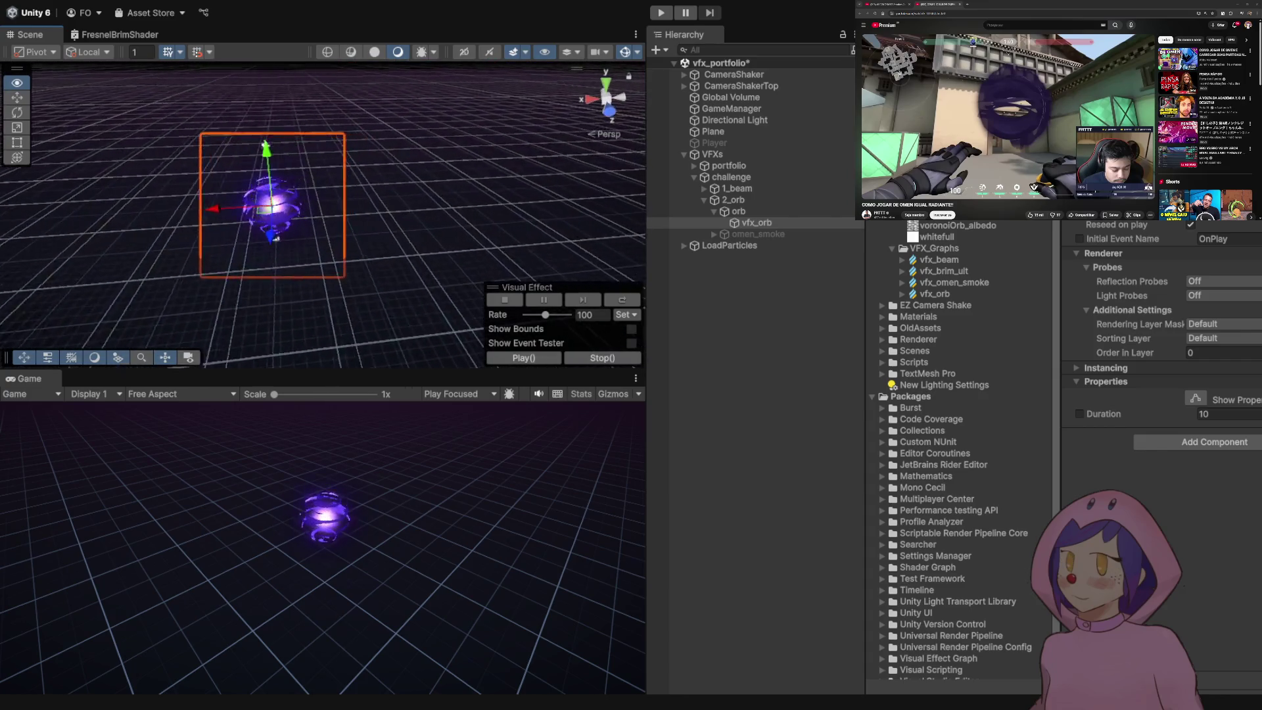
- Preview the effect in the maximized Game view, then deactivate omen_smoke
key(shift+space)
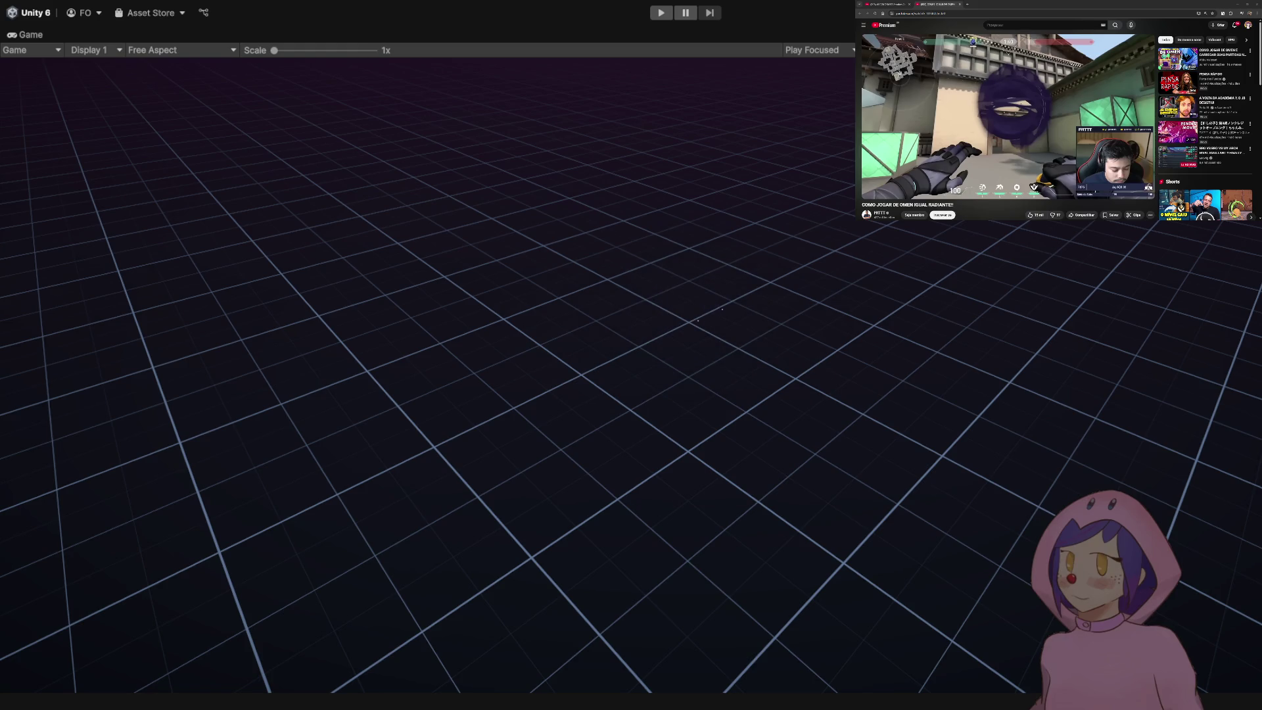
key(shift+space)
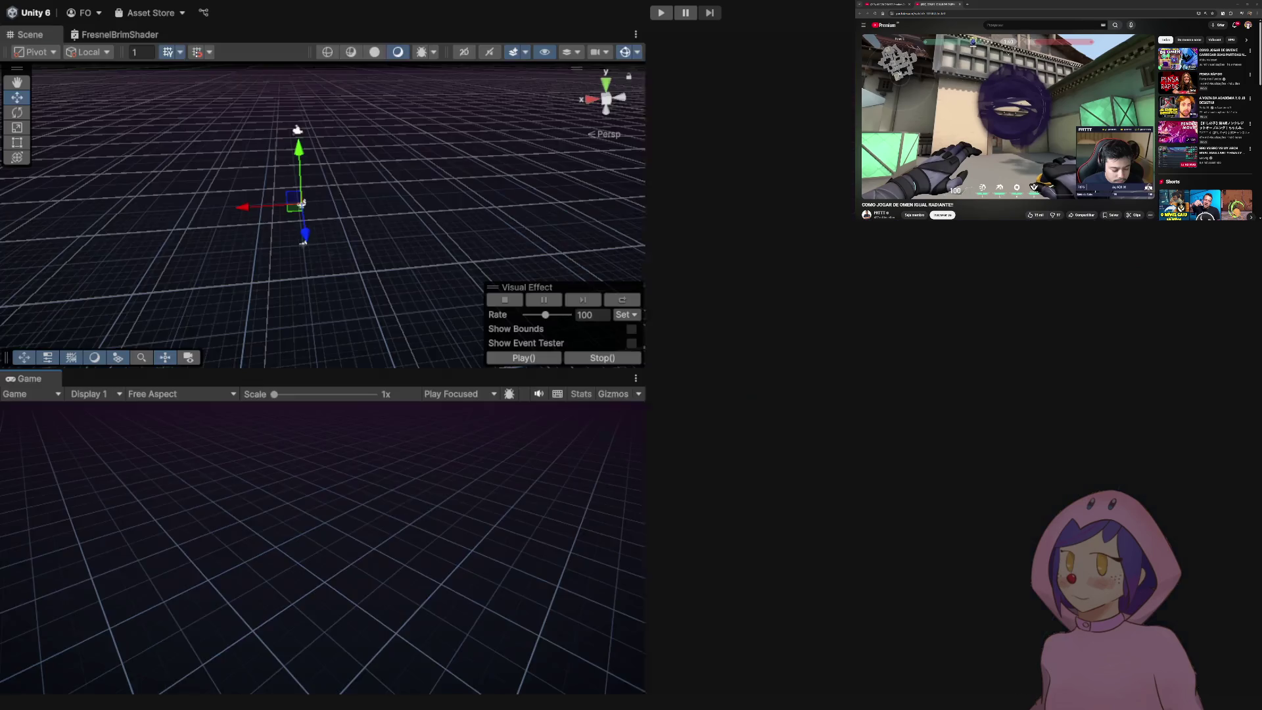
key(Left)
key(Down)
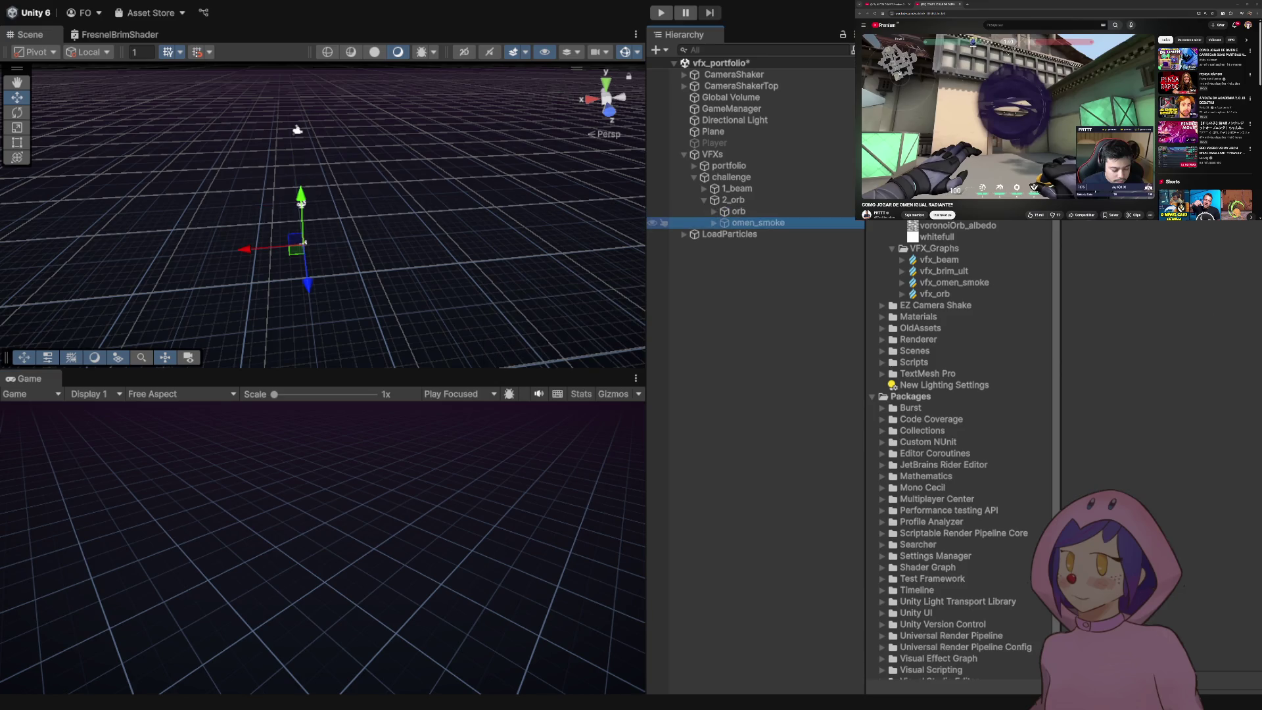
key(alt+shift+a)
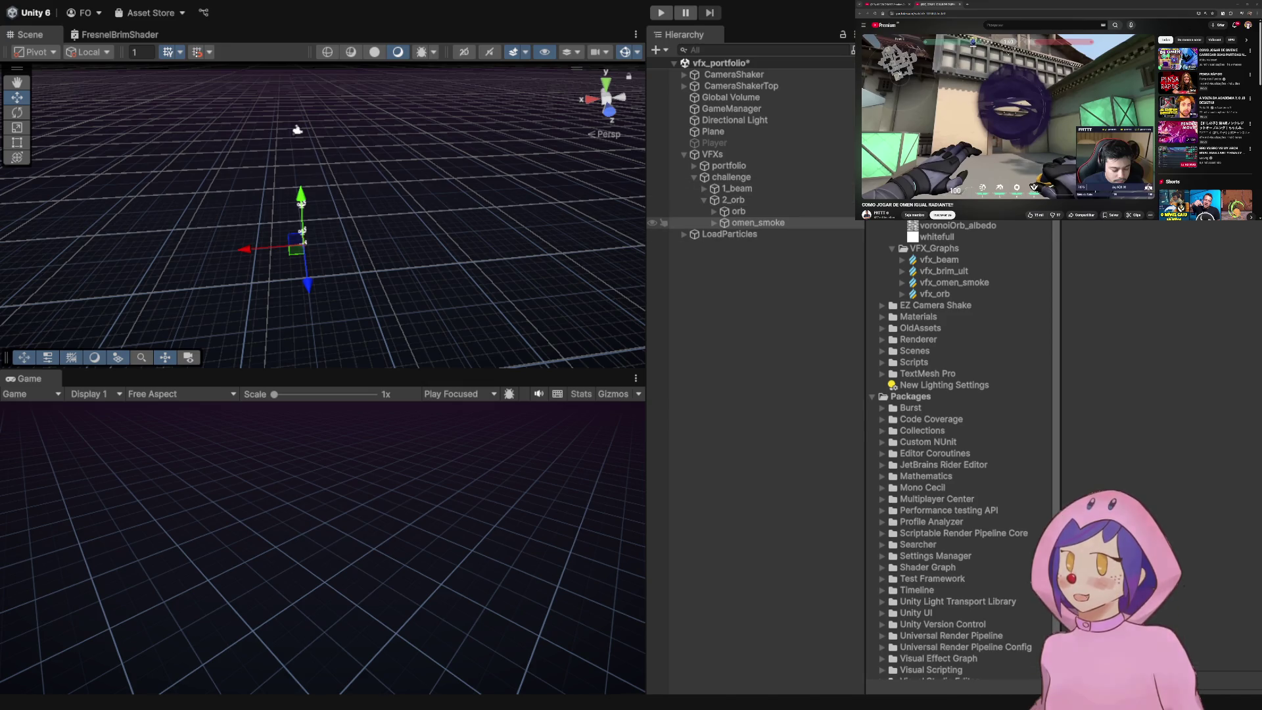
click(750, 328)
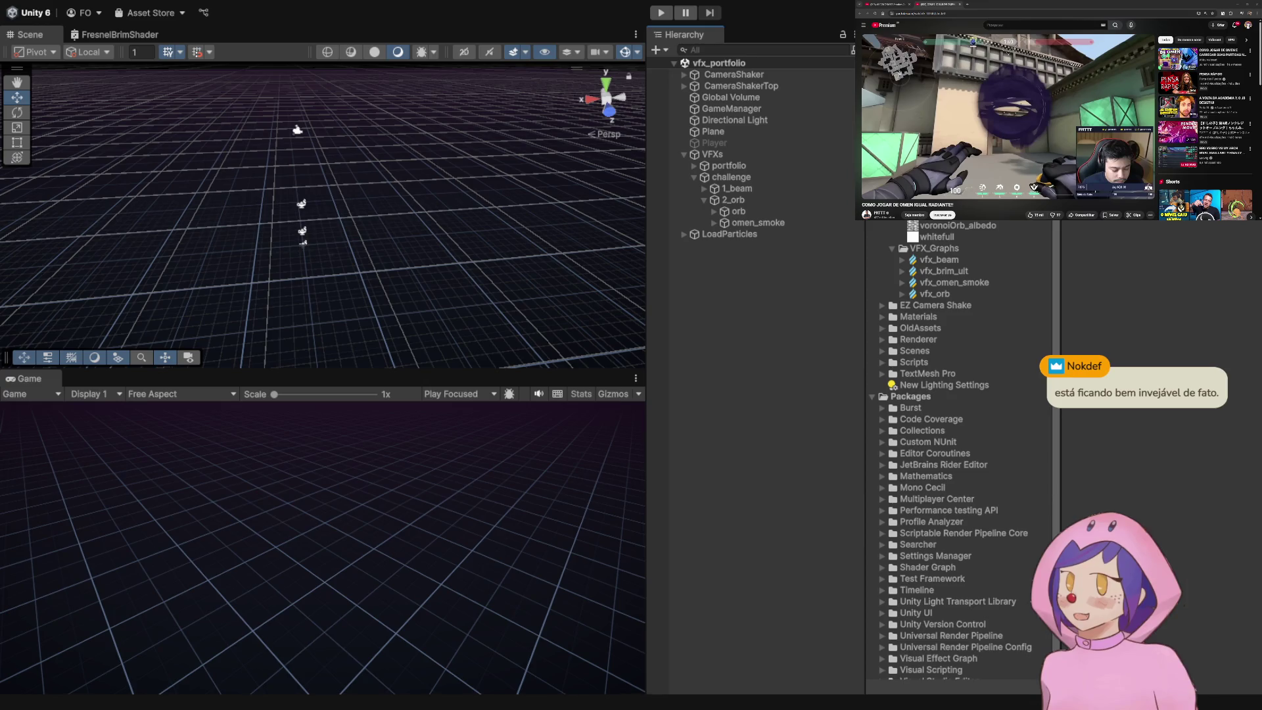
- Replay the vfx_orb preview and inspect the omen_smoke and vfx_omen_smoke objects
click(714, 211)
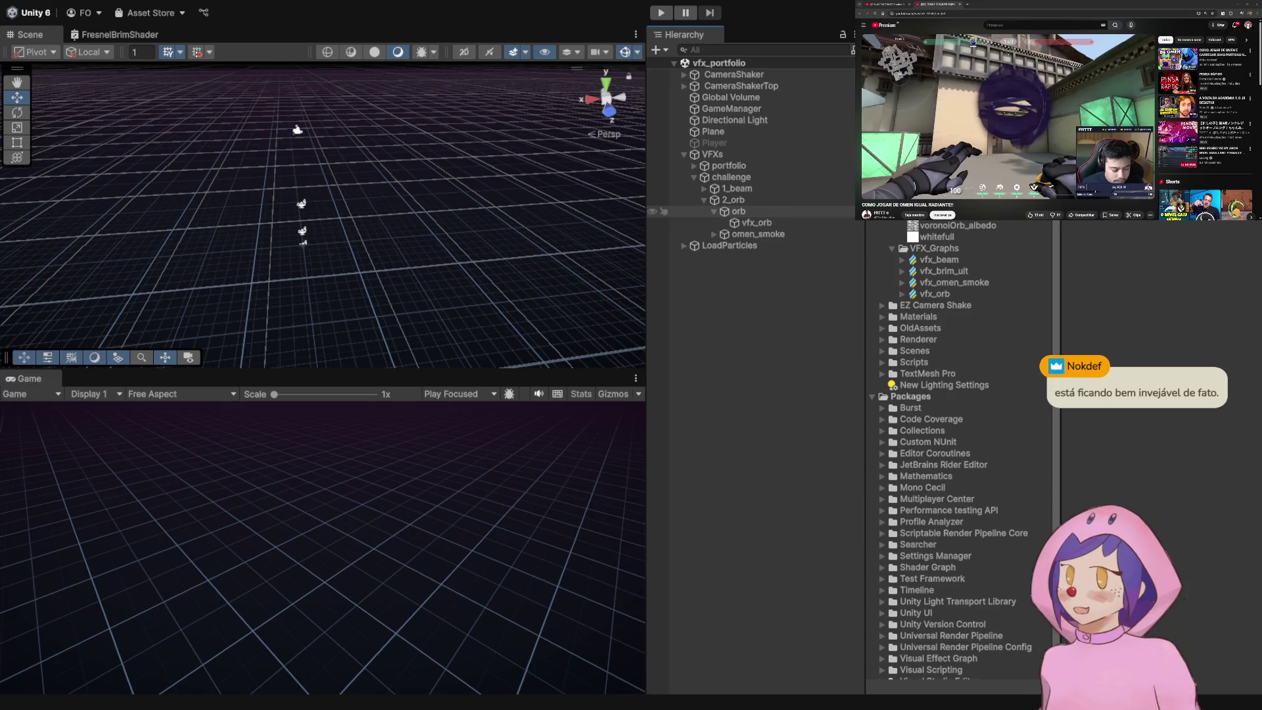
click(756, 223)
click(301, 204)
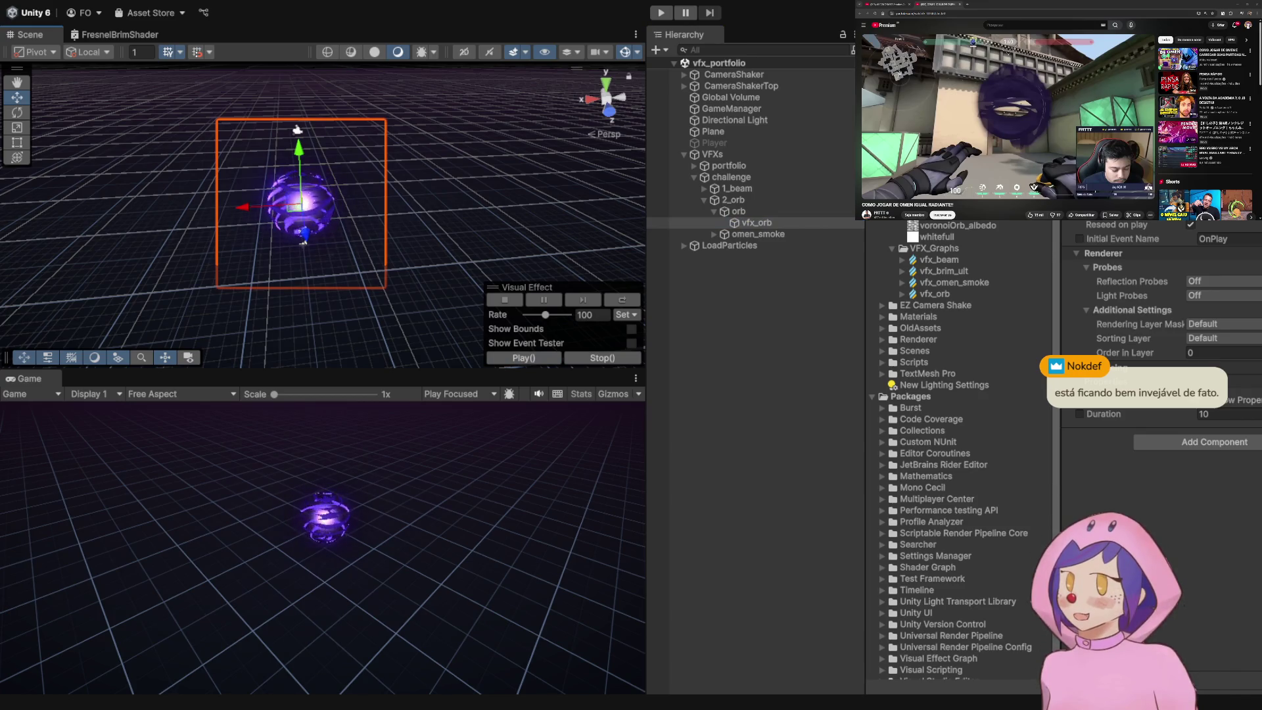
click(758, 234)
click(775, 245)
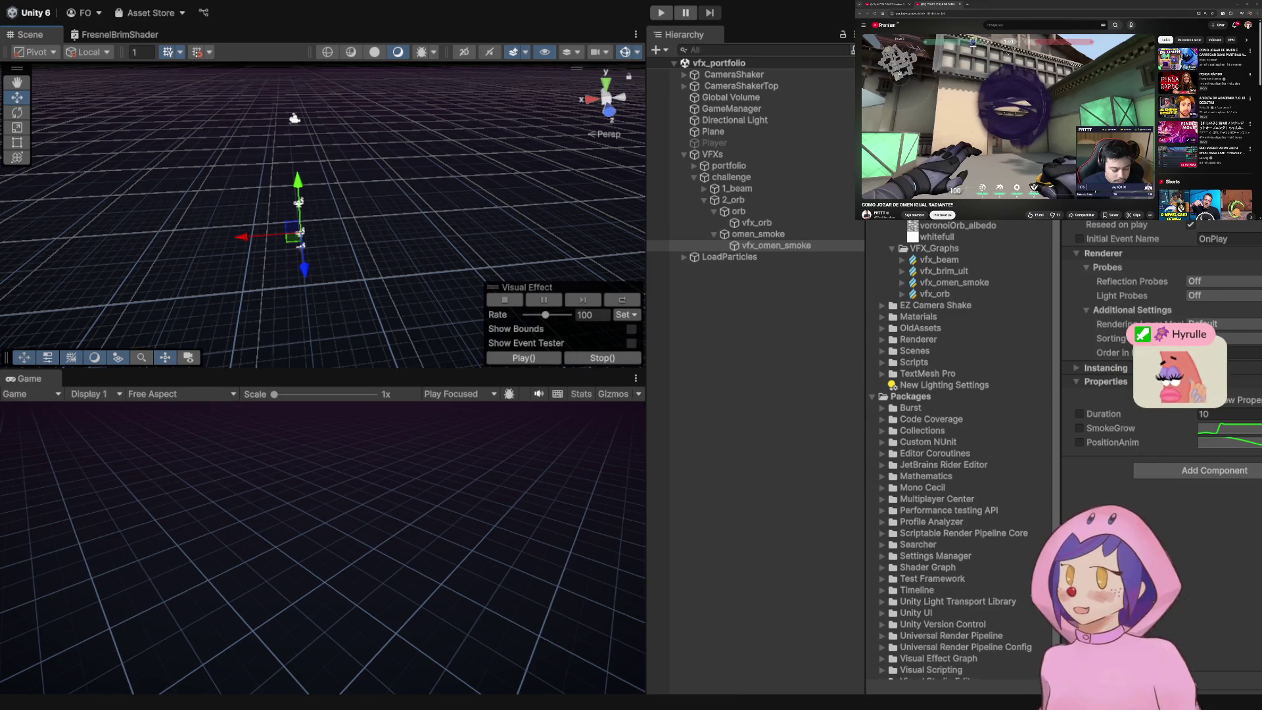
click(758, 234)
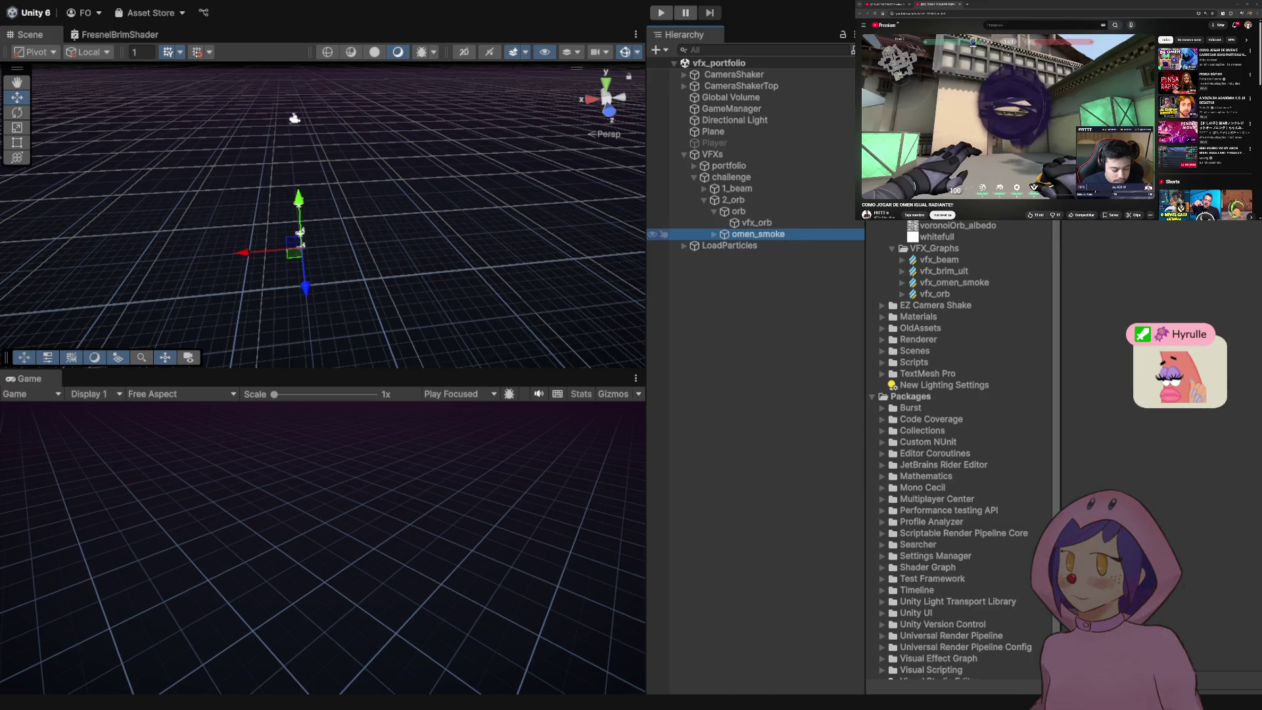
click(300, 231)
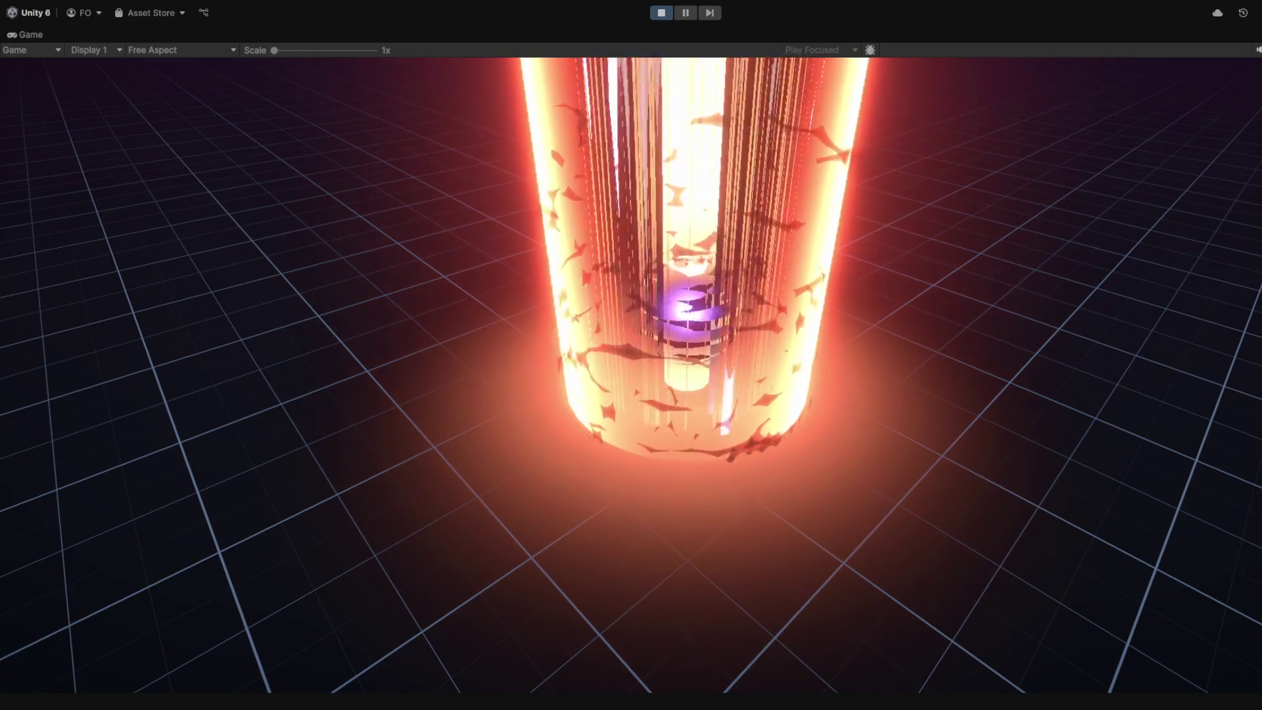
- Restore the editor layout, select 1_beam in the Hierarchy and stop Play mode
key(shift+space)
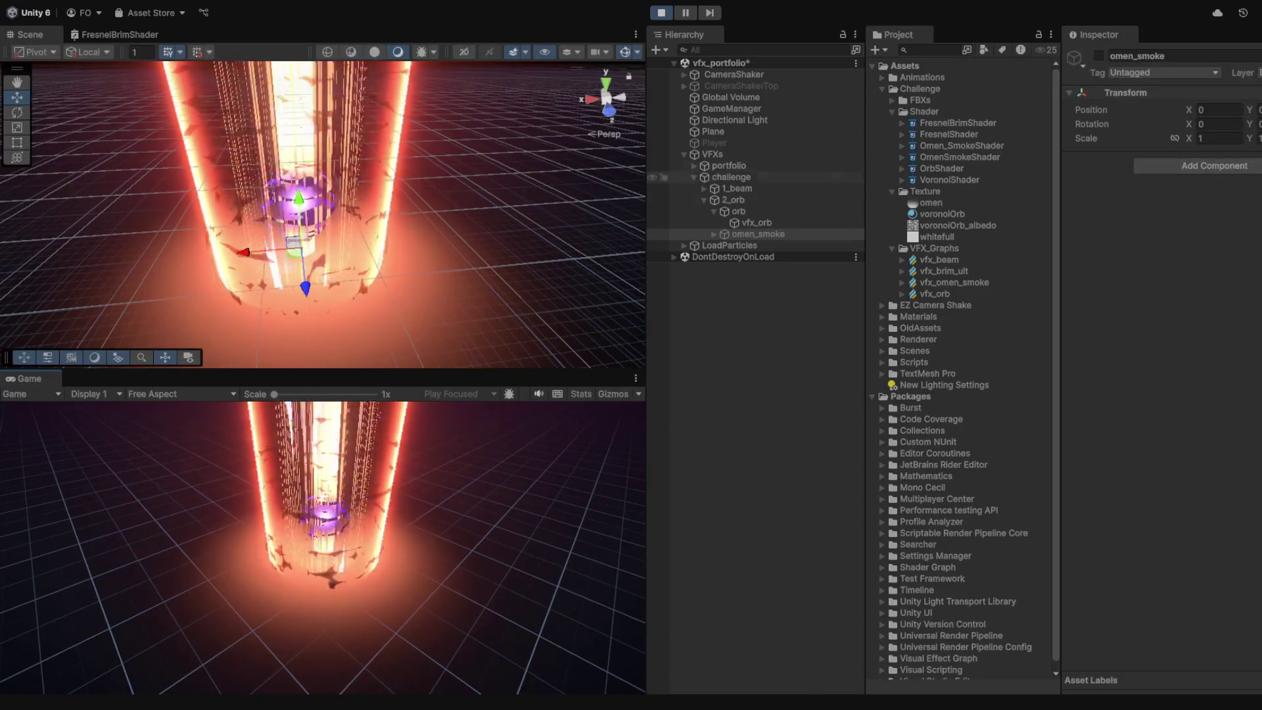
click(736, 189)
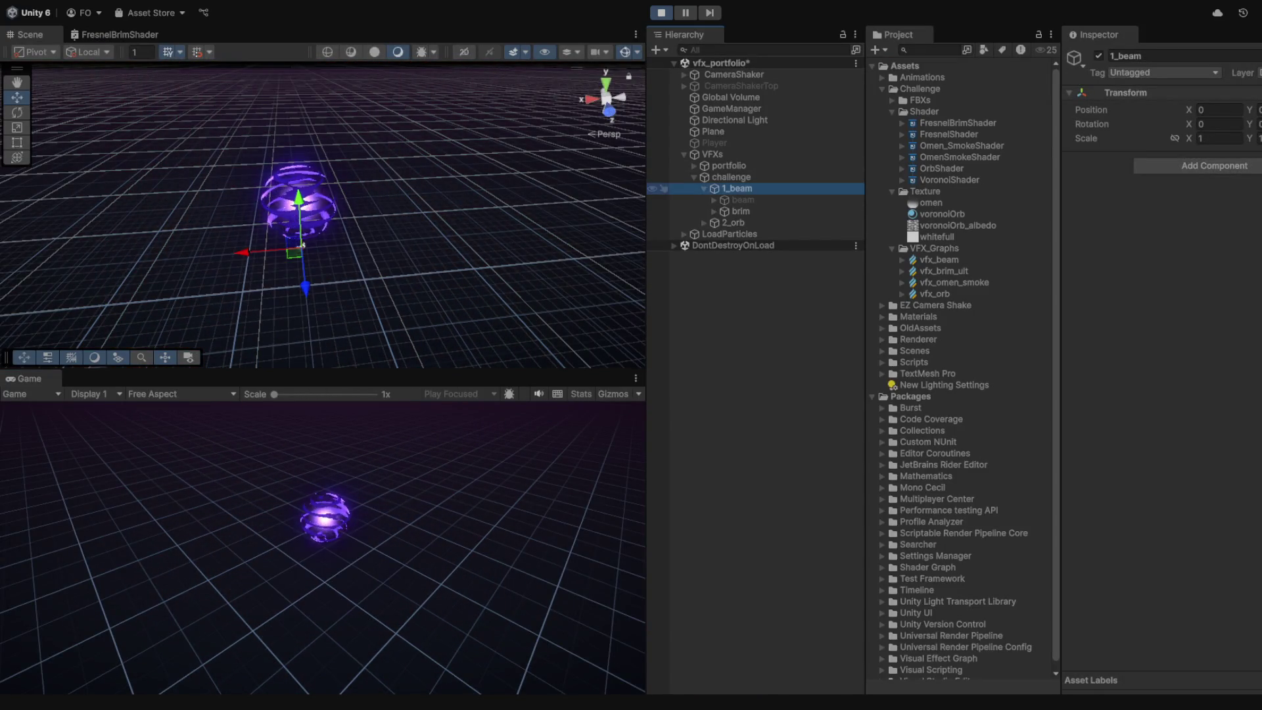
click(742, 200)
click(303, 245)
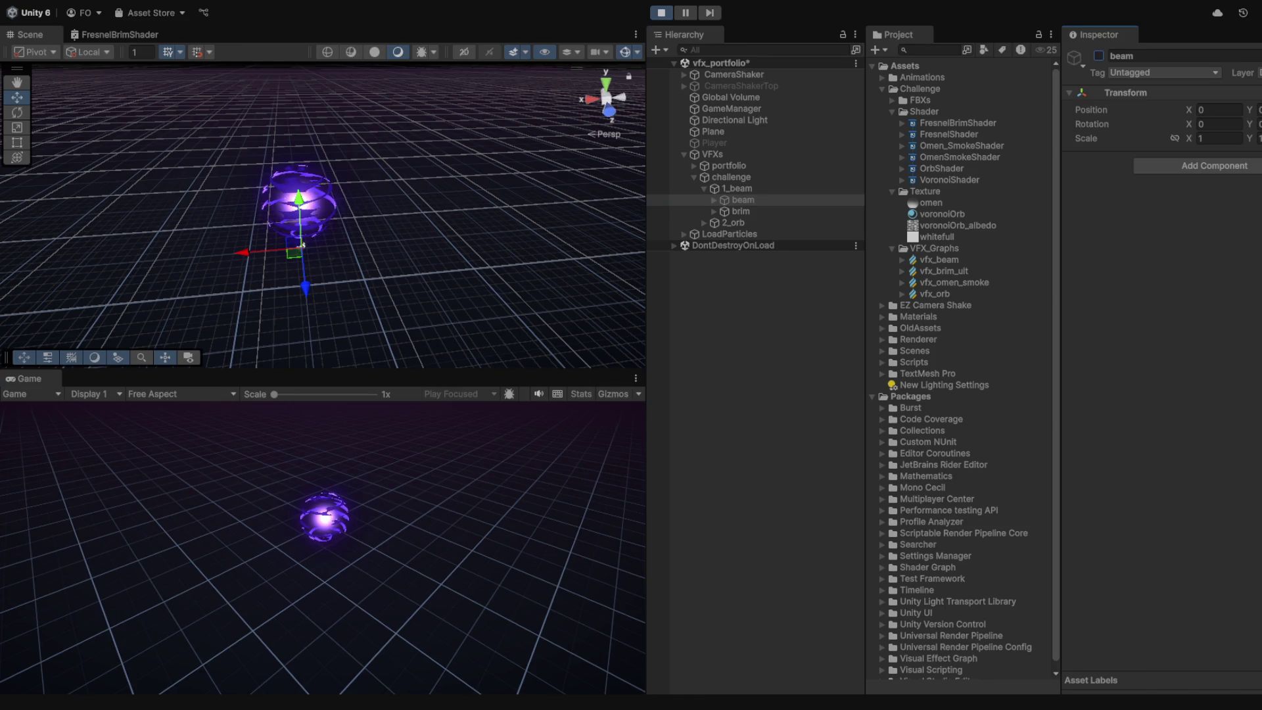
click(303, 244)
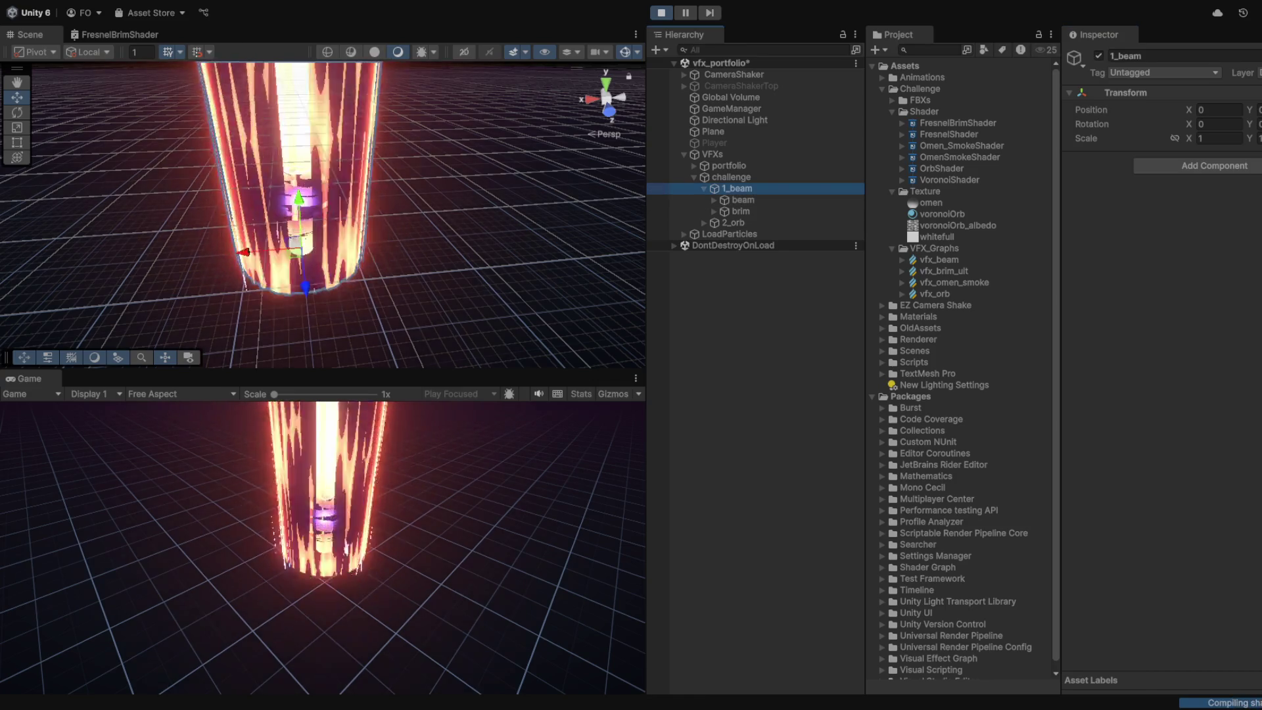
click(704, 189)
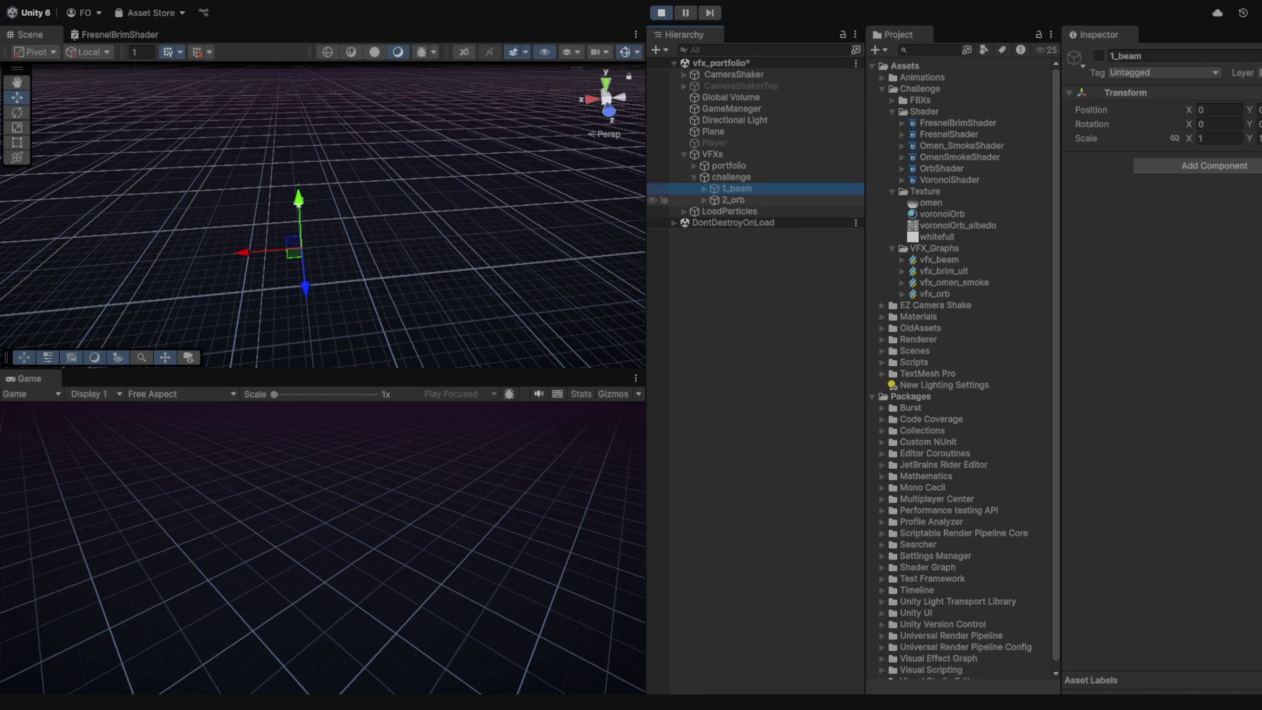
click(733, 199)
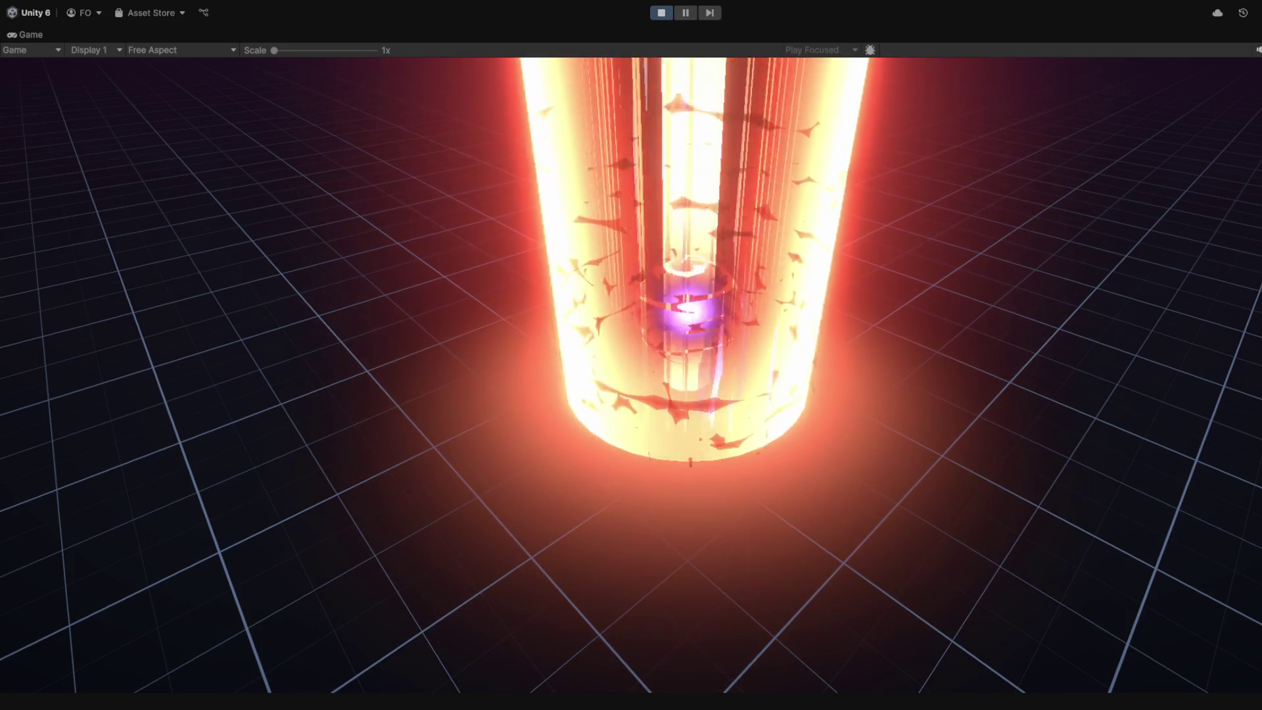
key(ctrl+p)
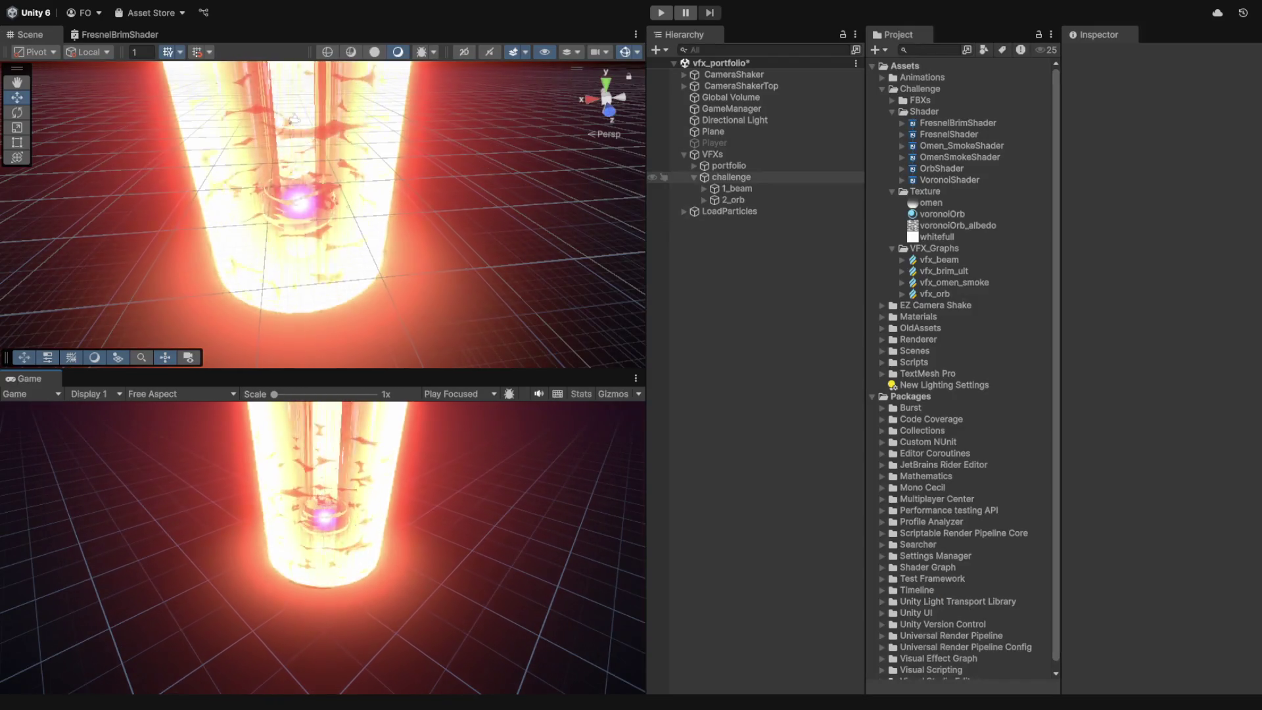
- Deactivate 1_beam, collapse it, and start Play mode with 2_orb selected
click(294, 118)
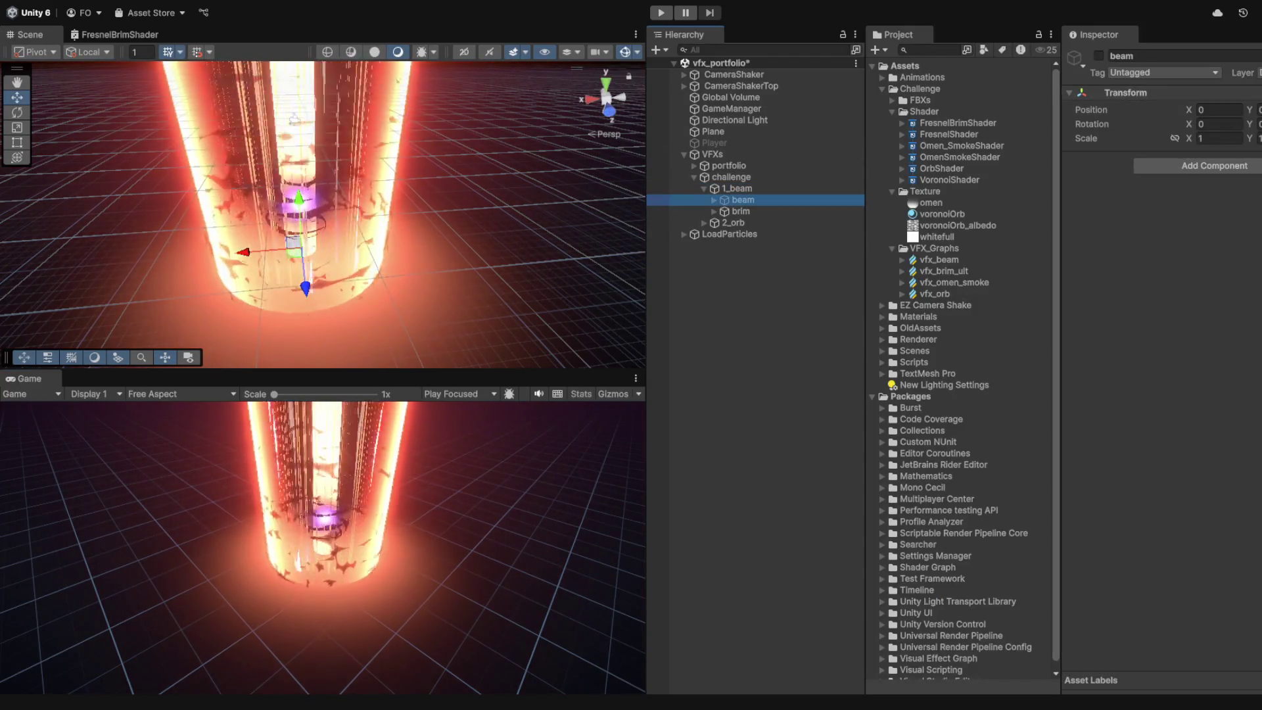
click(294, 118)
key(alt+shift+a)
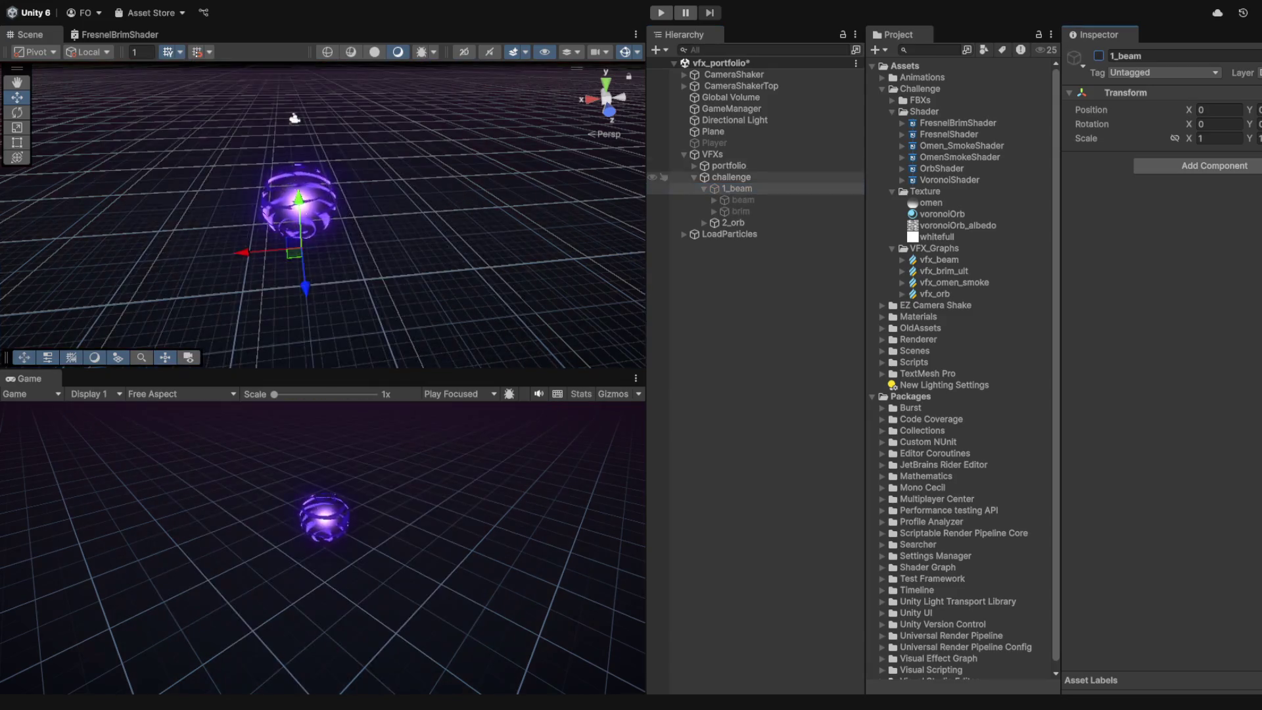
click(704, 189)
click(733, 199)
key(ctrl+p)
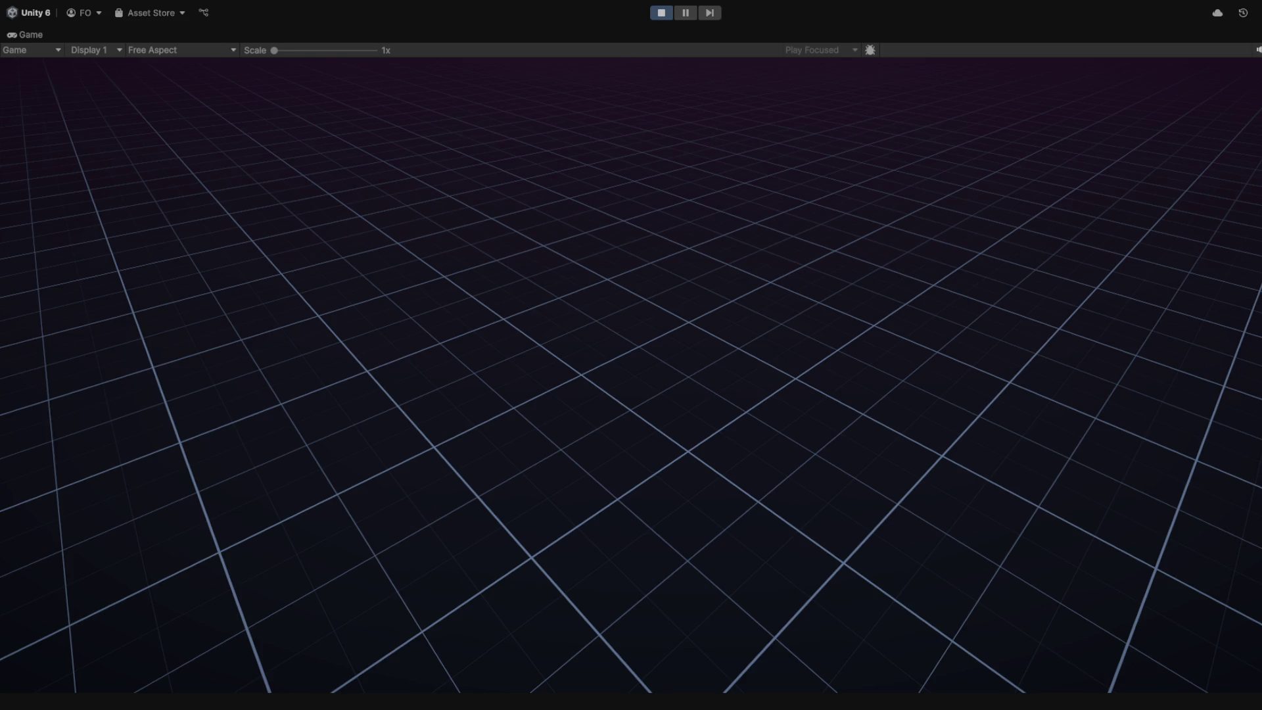
- Restore the layout, select orb and omen_smoke under 2_orb, then restart and stop Play mode
key(shift+space)
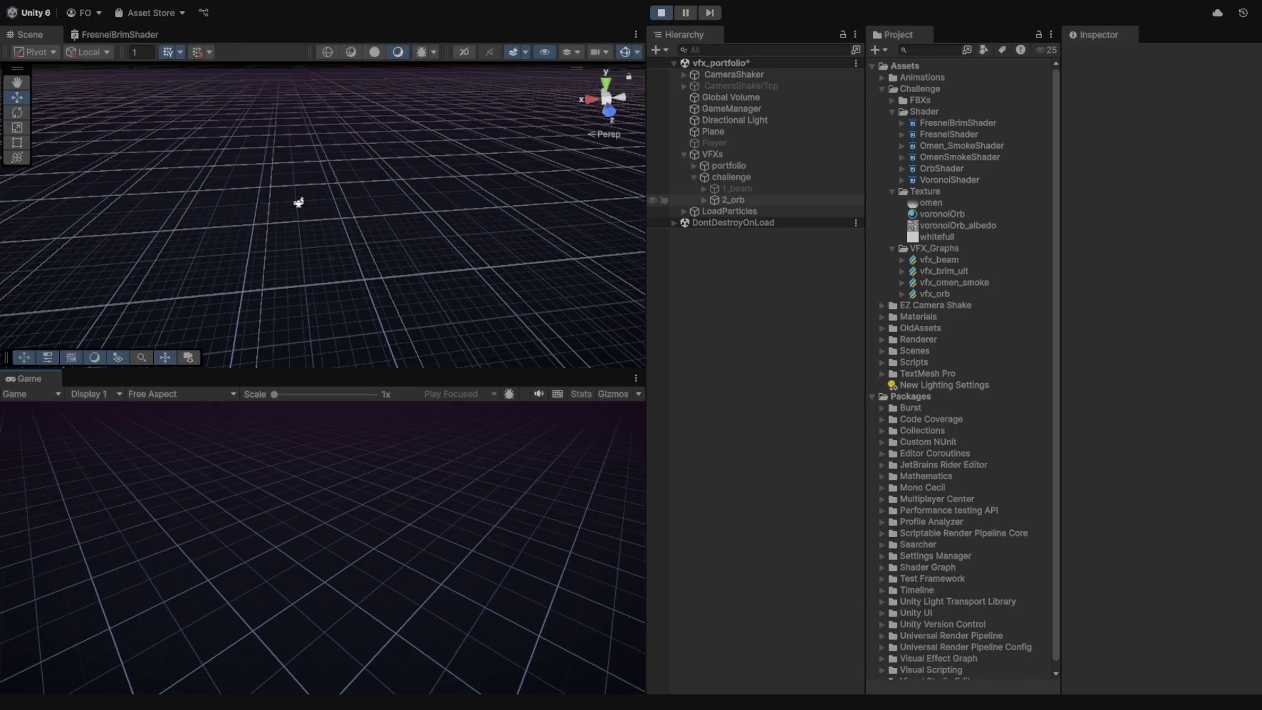
click(704, 200)
click(714, 211)
click(756, 222)
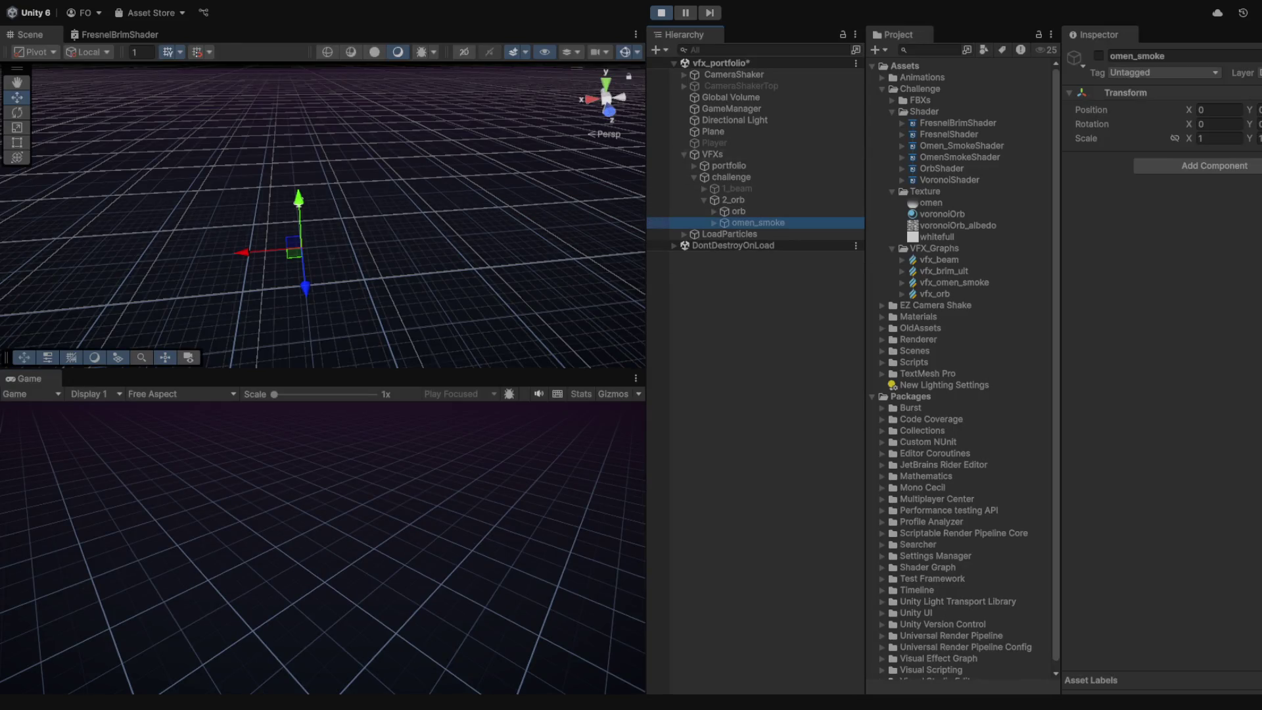
click(738, 211)
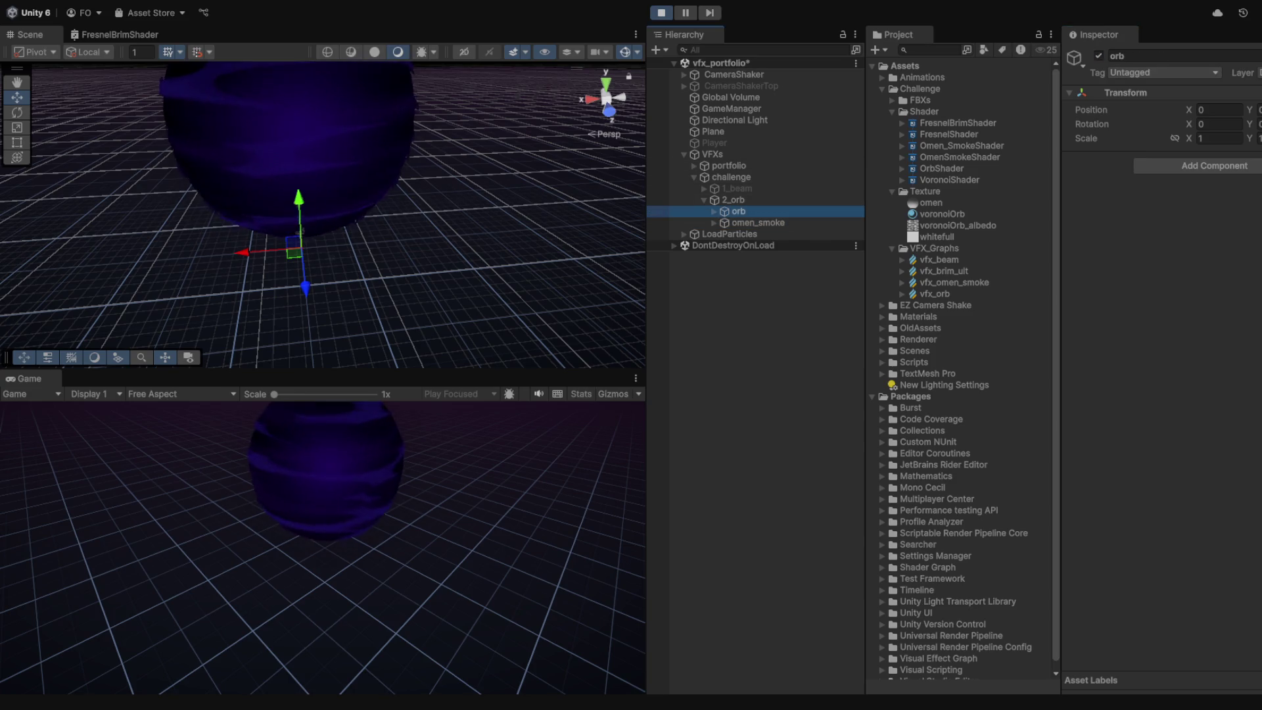
key(ctrl+p)
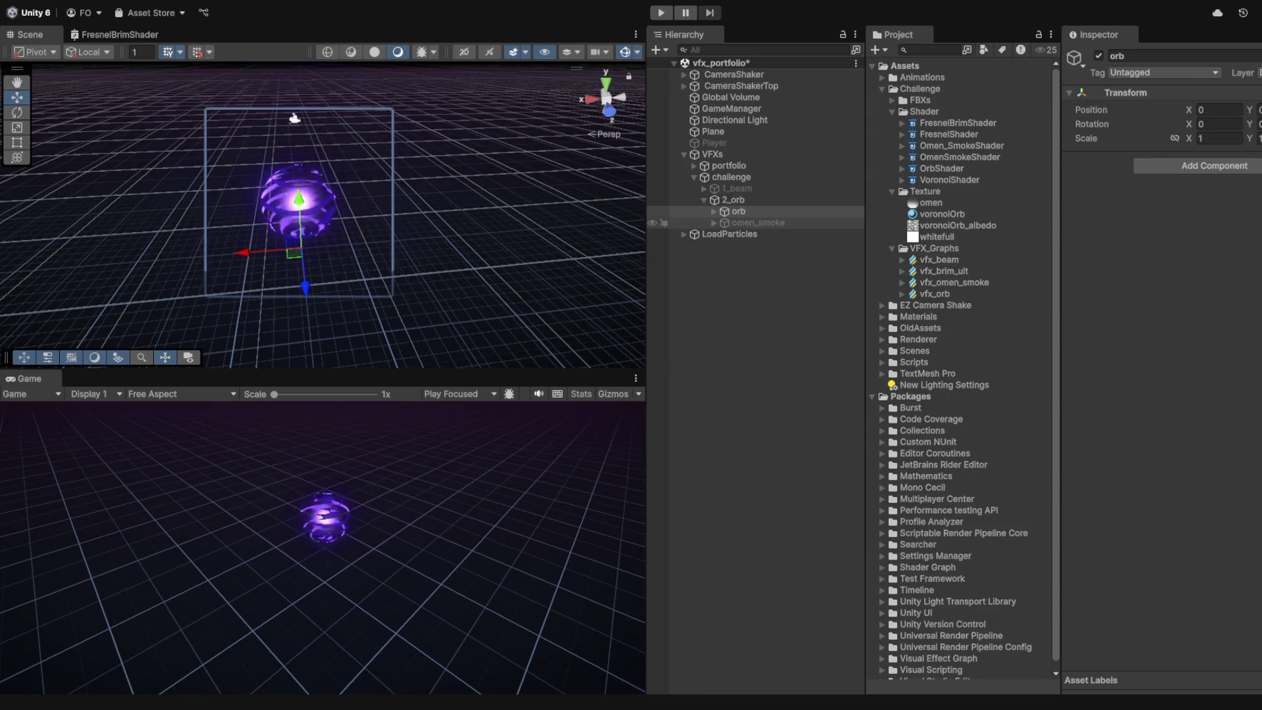
click(756, 222)
click(300, 232)
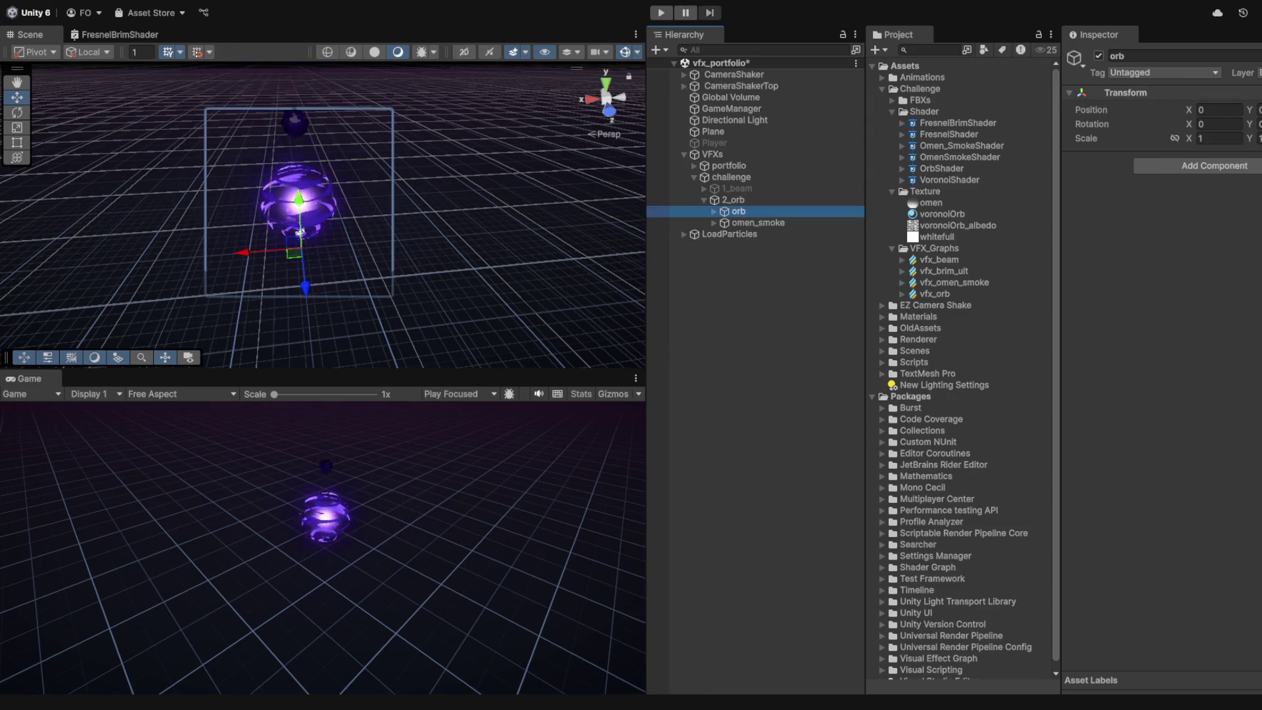
key(ctrl+p)
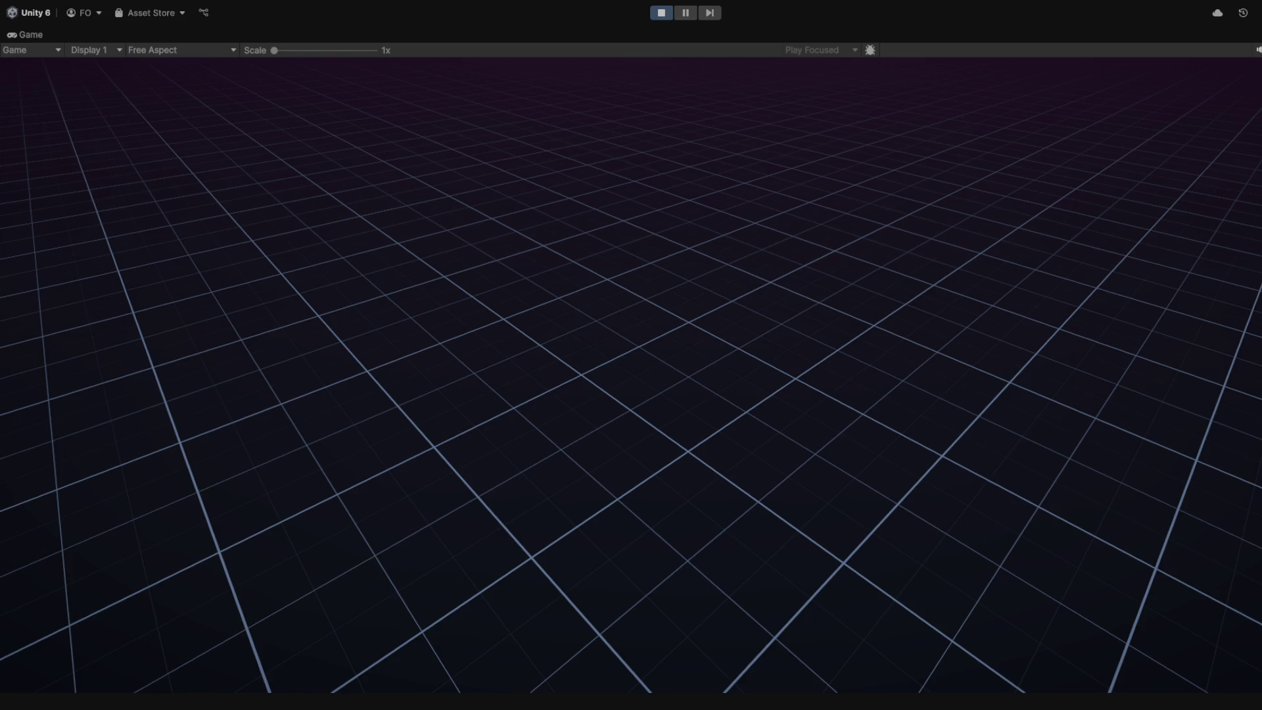
key(ctrl+p)
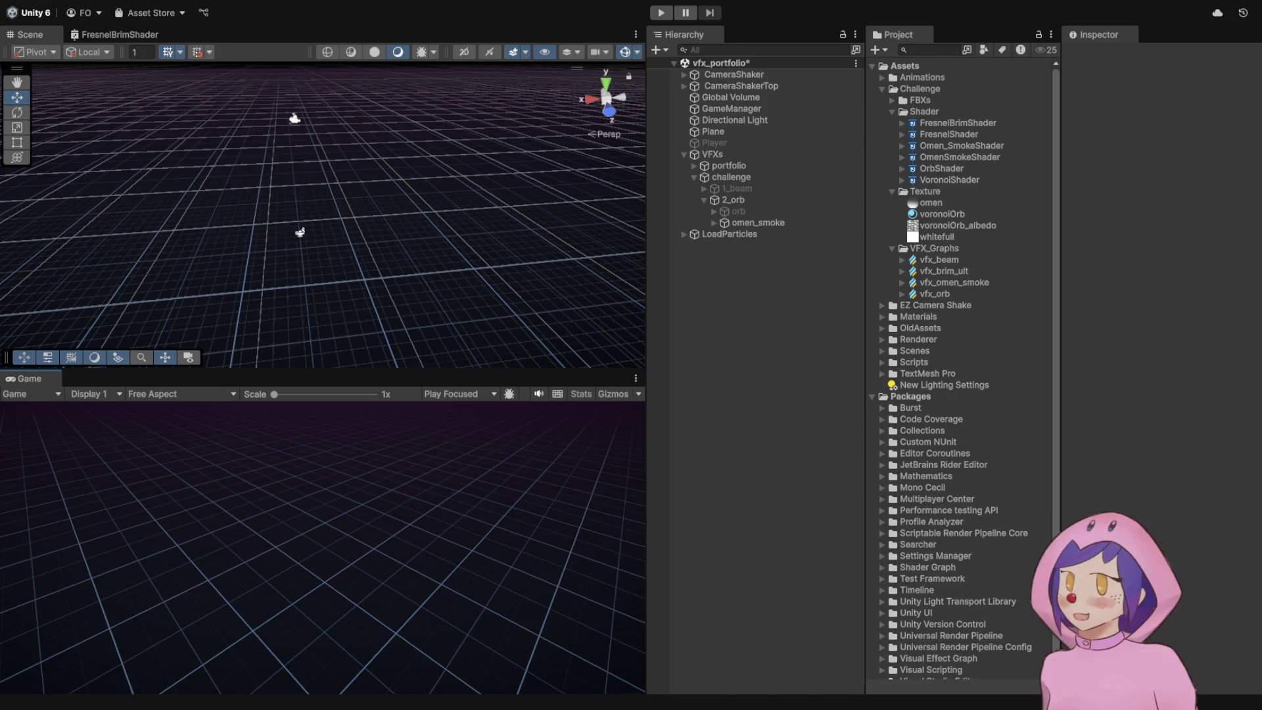
- Select the Plane and orb objects in the Hierarchy and zoom the Scene view onto the orb
click(714, 131)
click(756, 296)
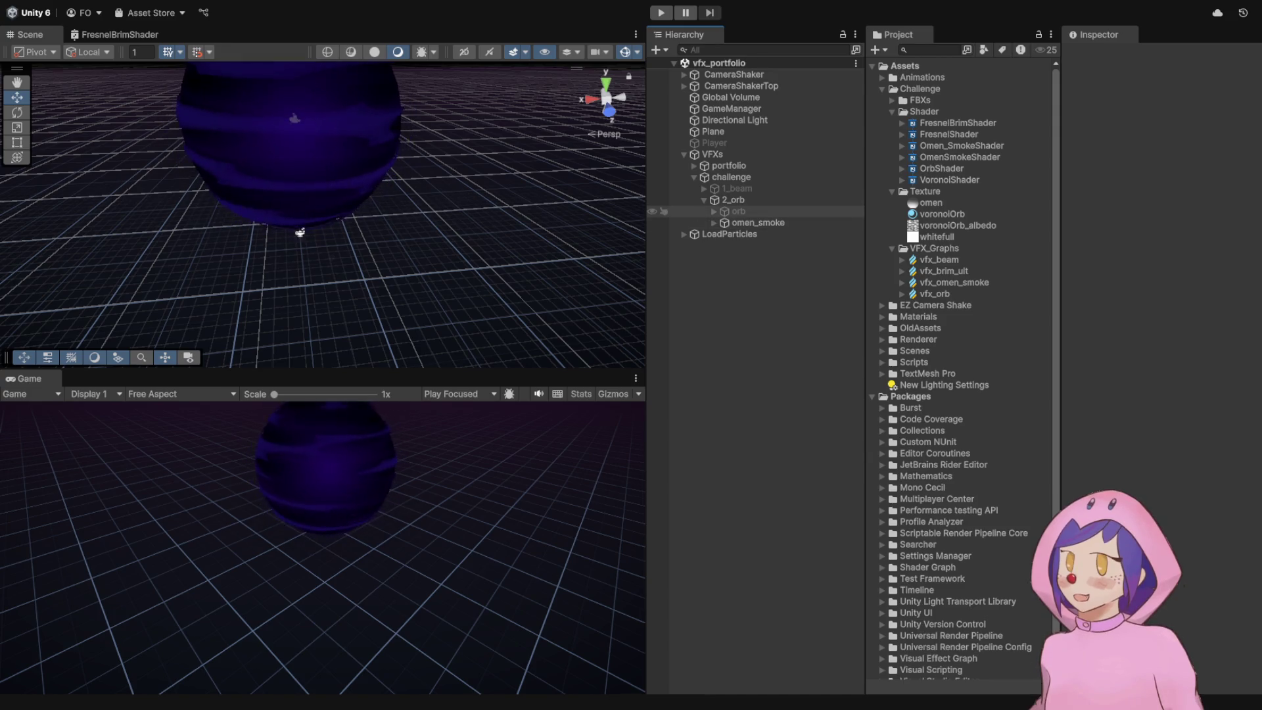
click(737, 211)
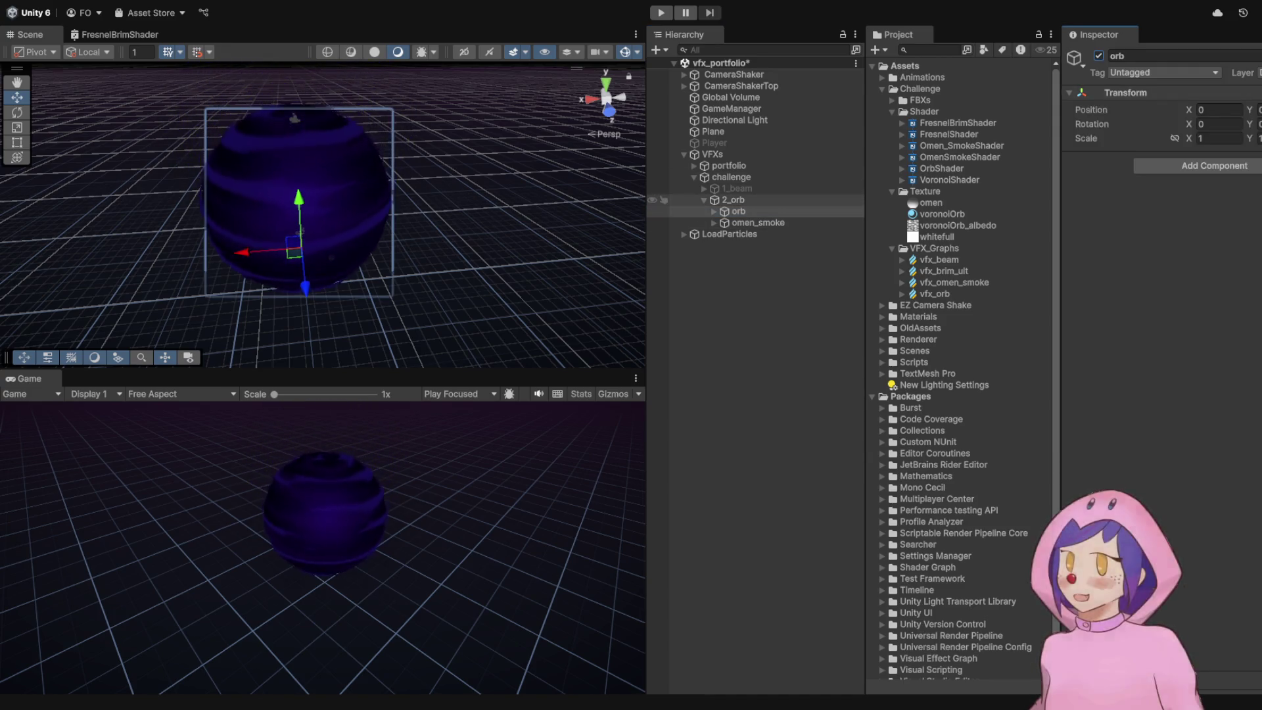
ctrl+click(736, 211)
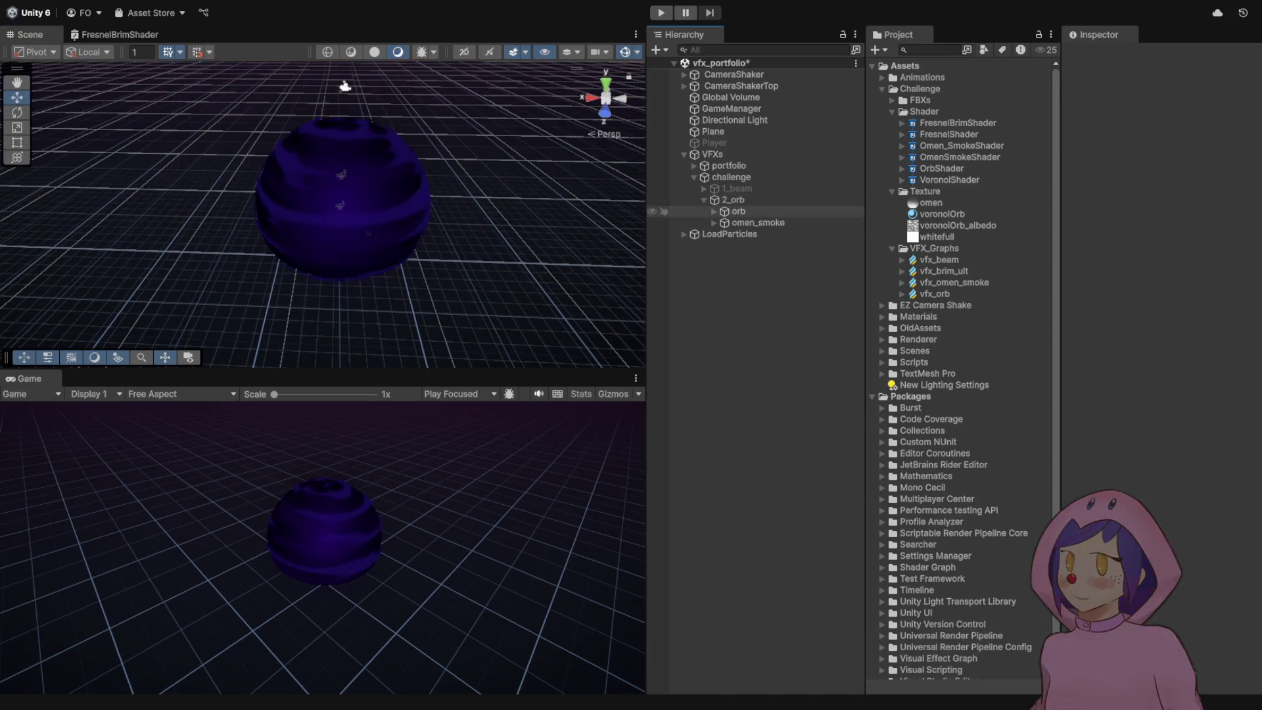
scroll(322, 217, up, 5)
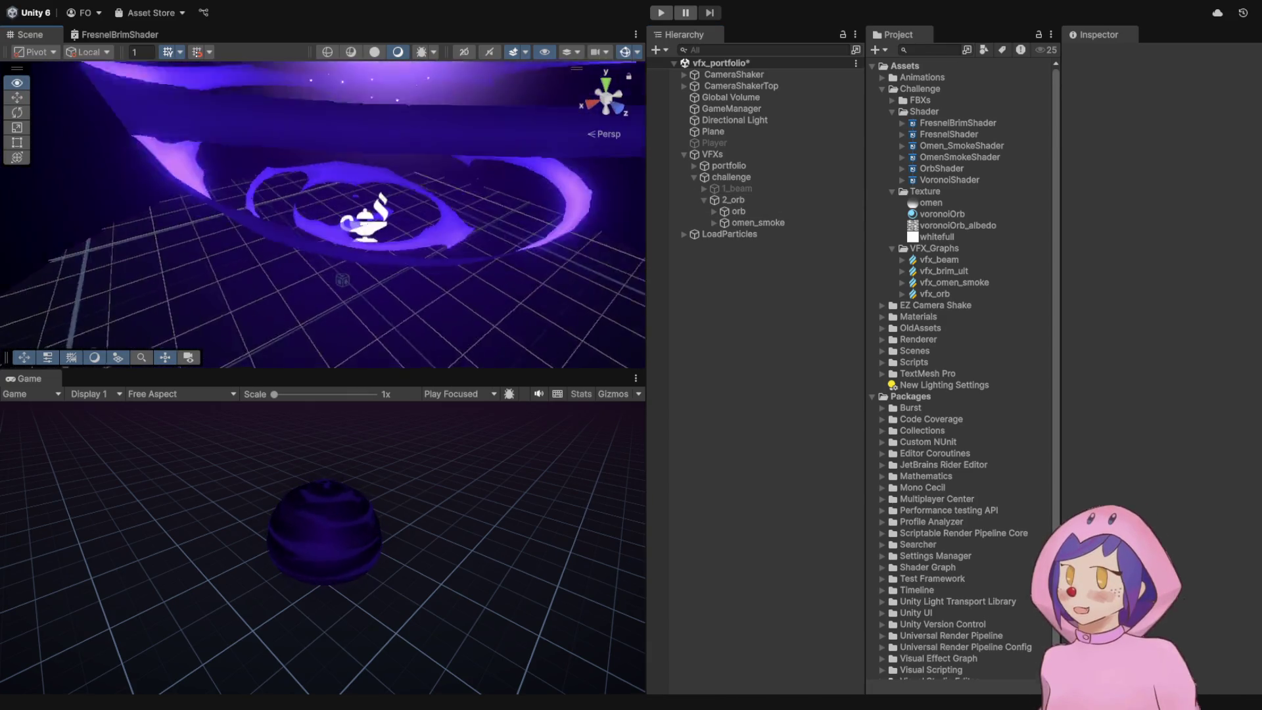
scroll(322, 217, down, 5)
scroll(322, 217, up, 5)
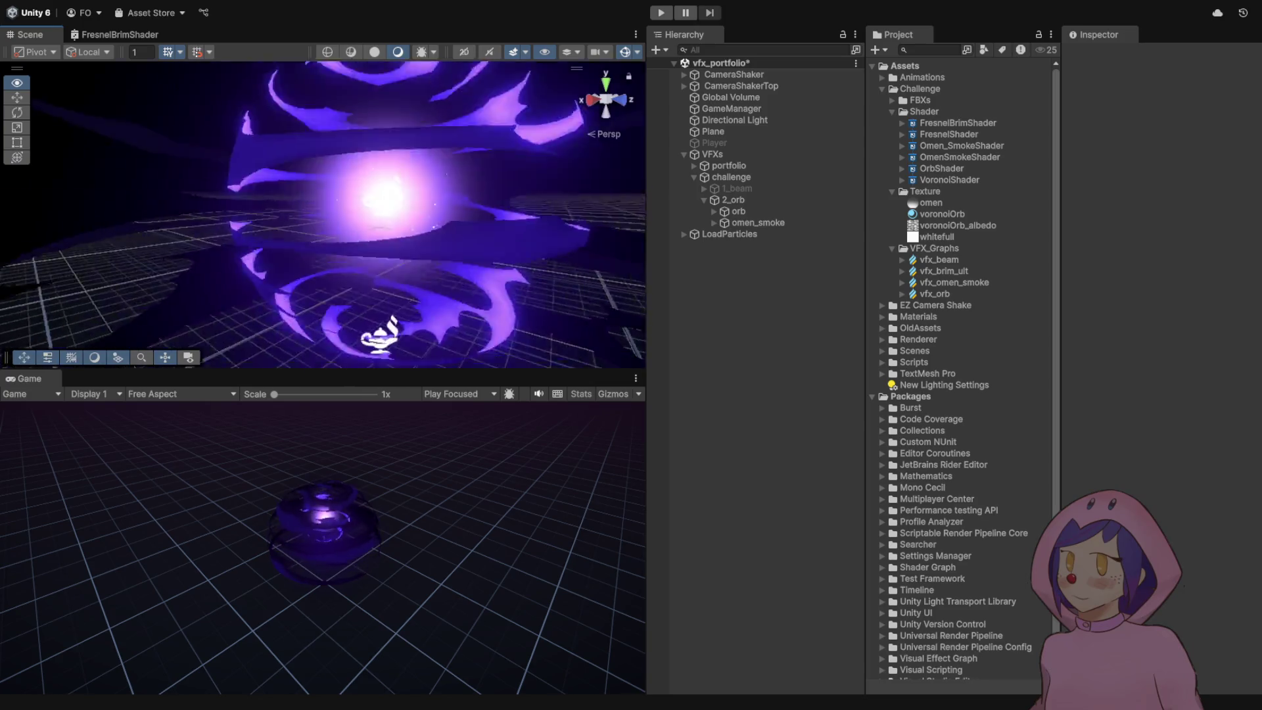
scroll(322, 217, down, 6)
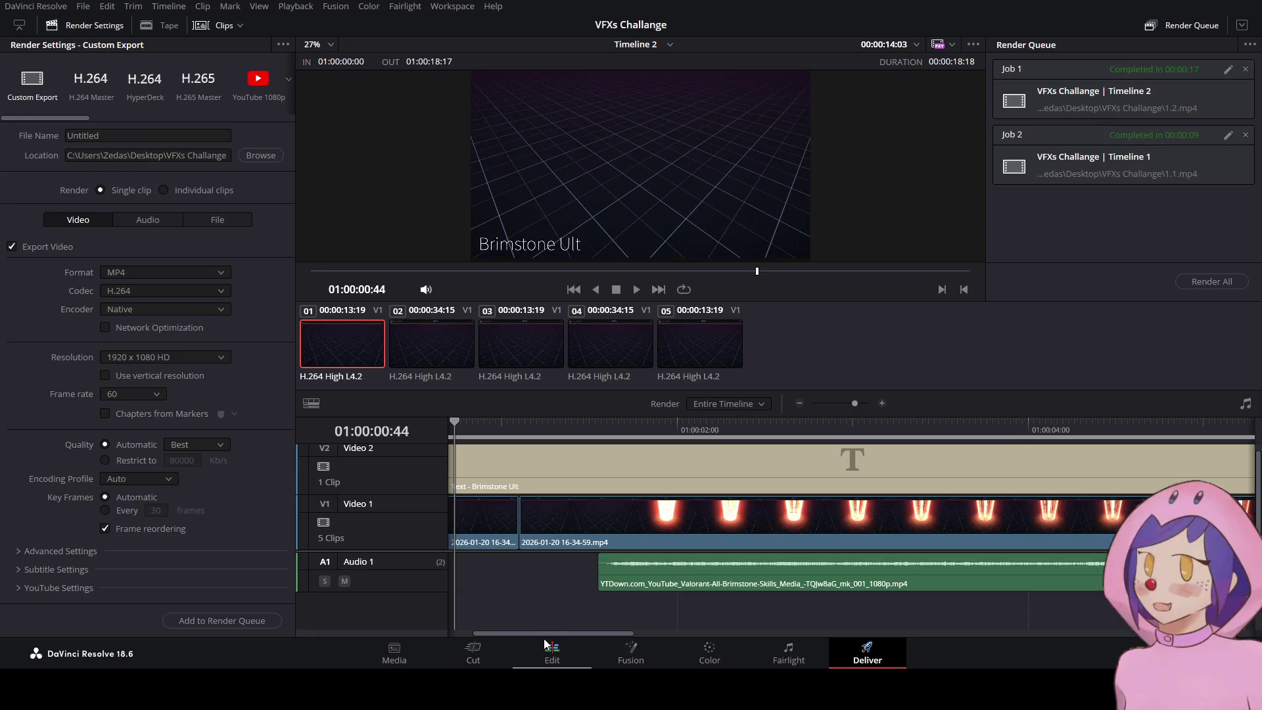
click(578, 646)
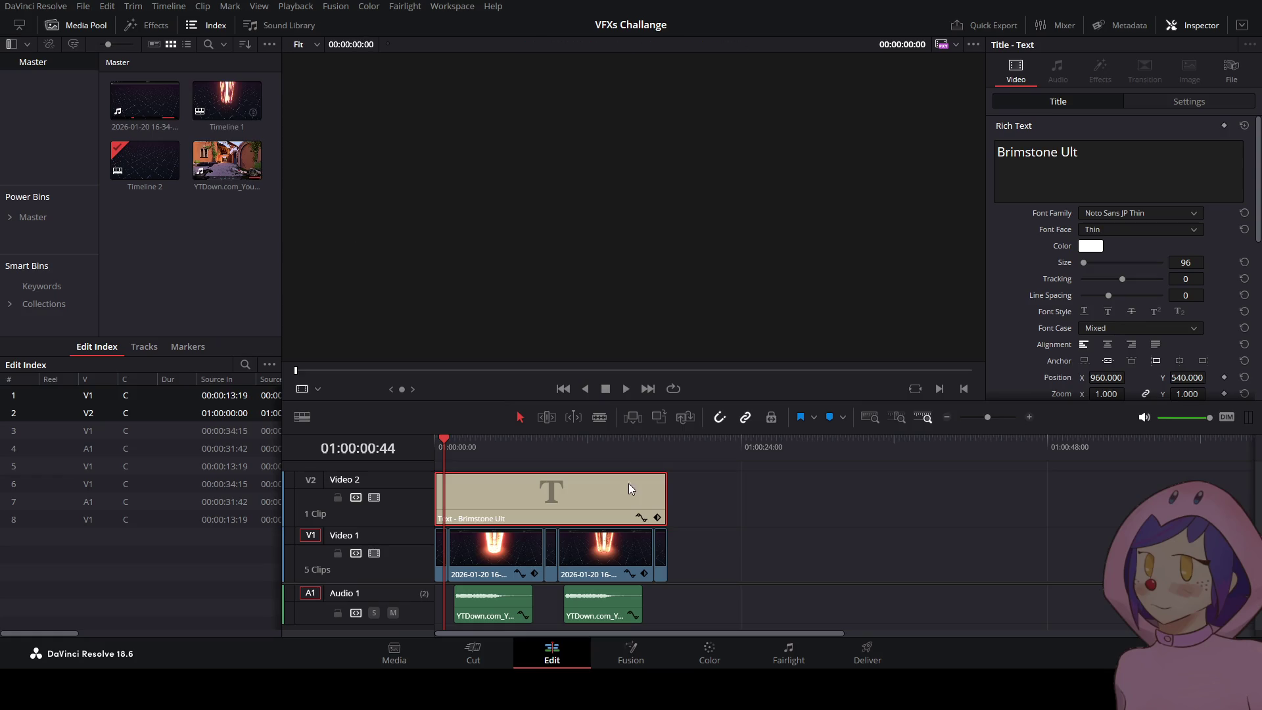
click(463, 558)
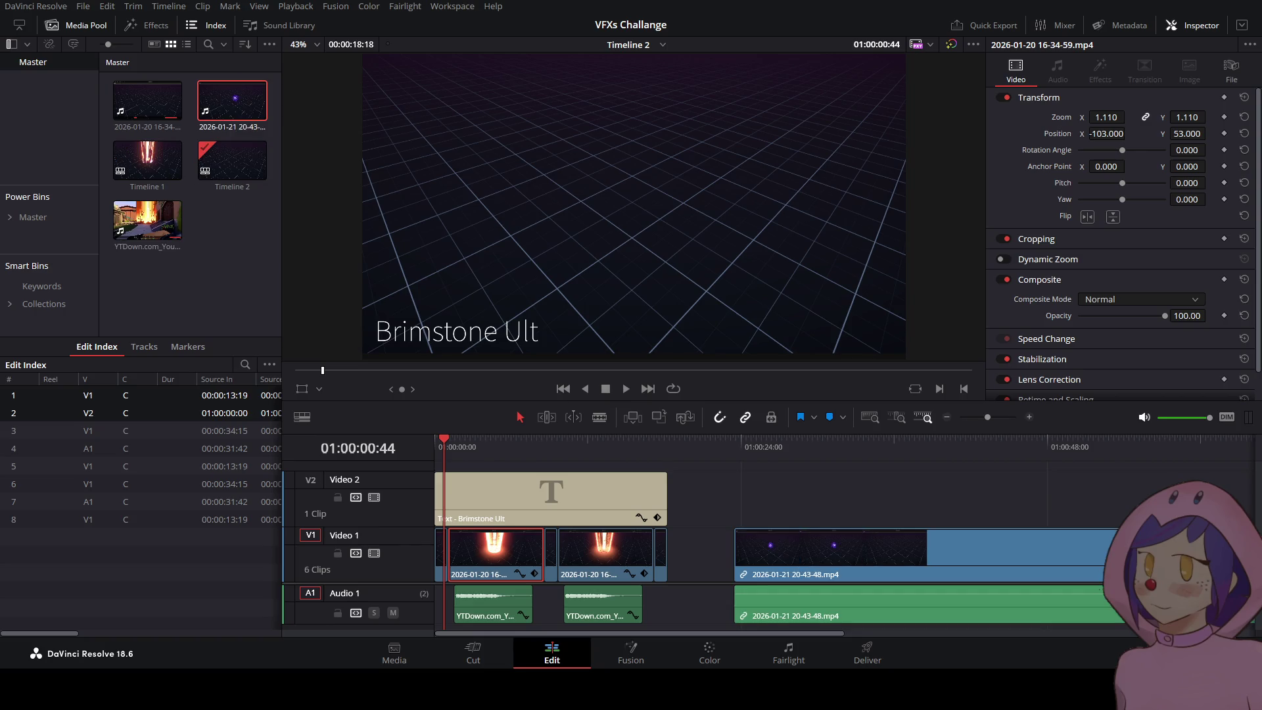
click(769, 554)
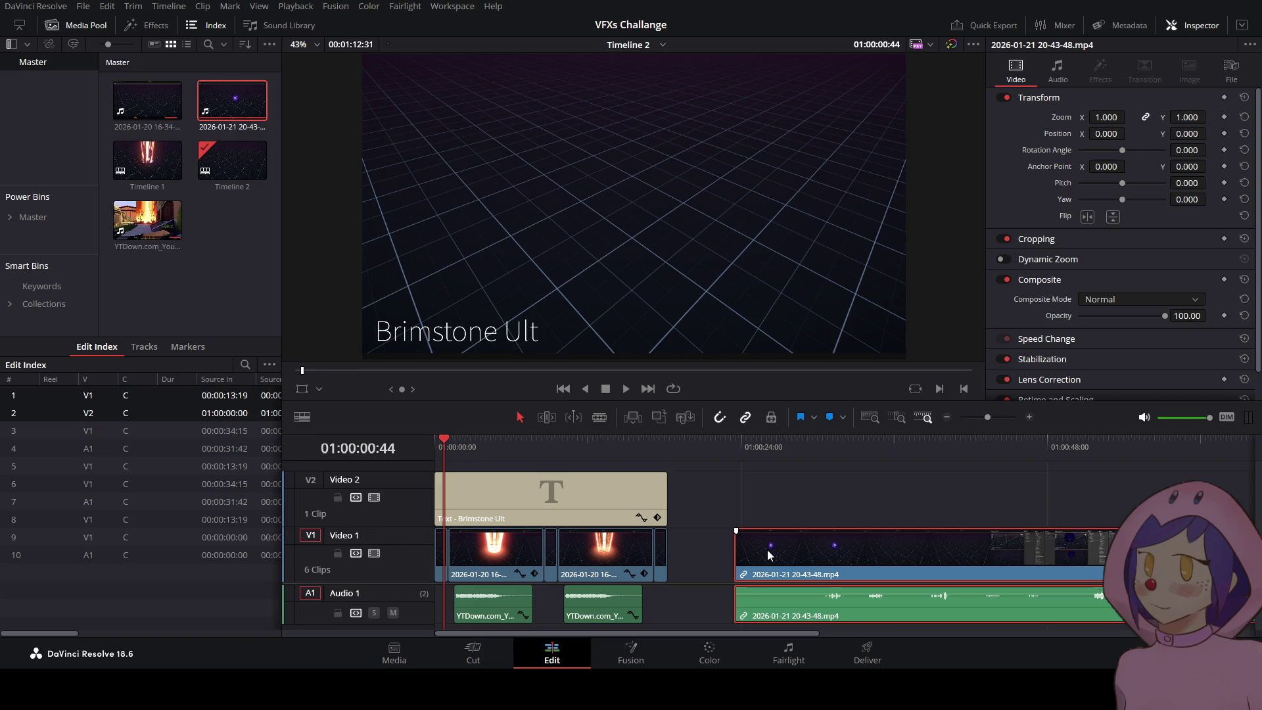
key(ctrl+alt+l)
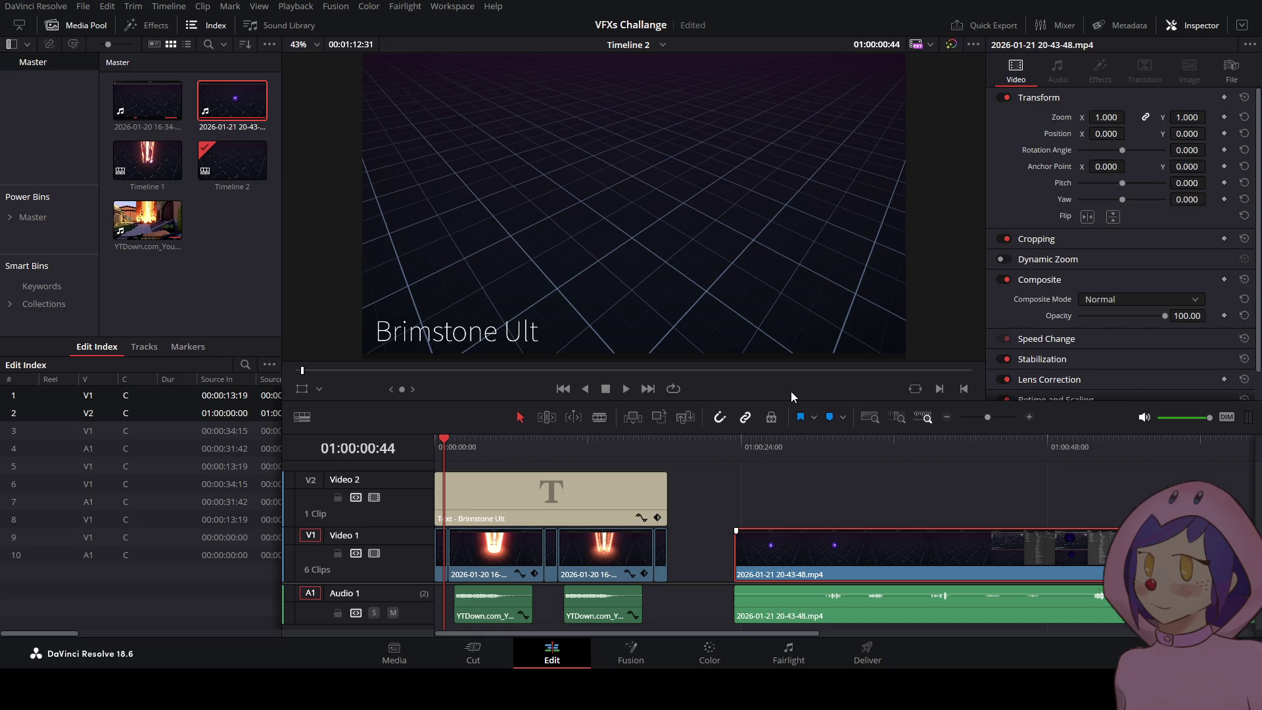
click(759, 613)
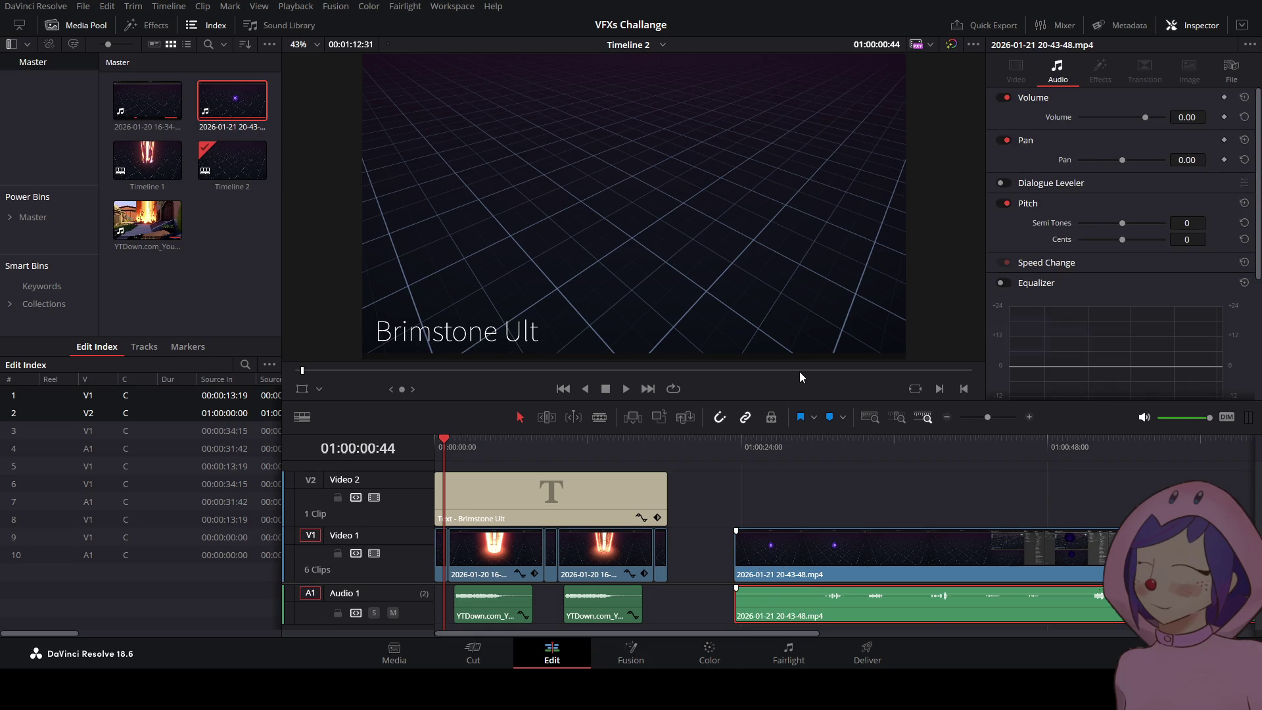
key(ctrl+z)
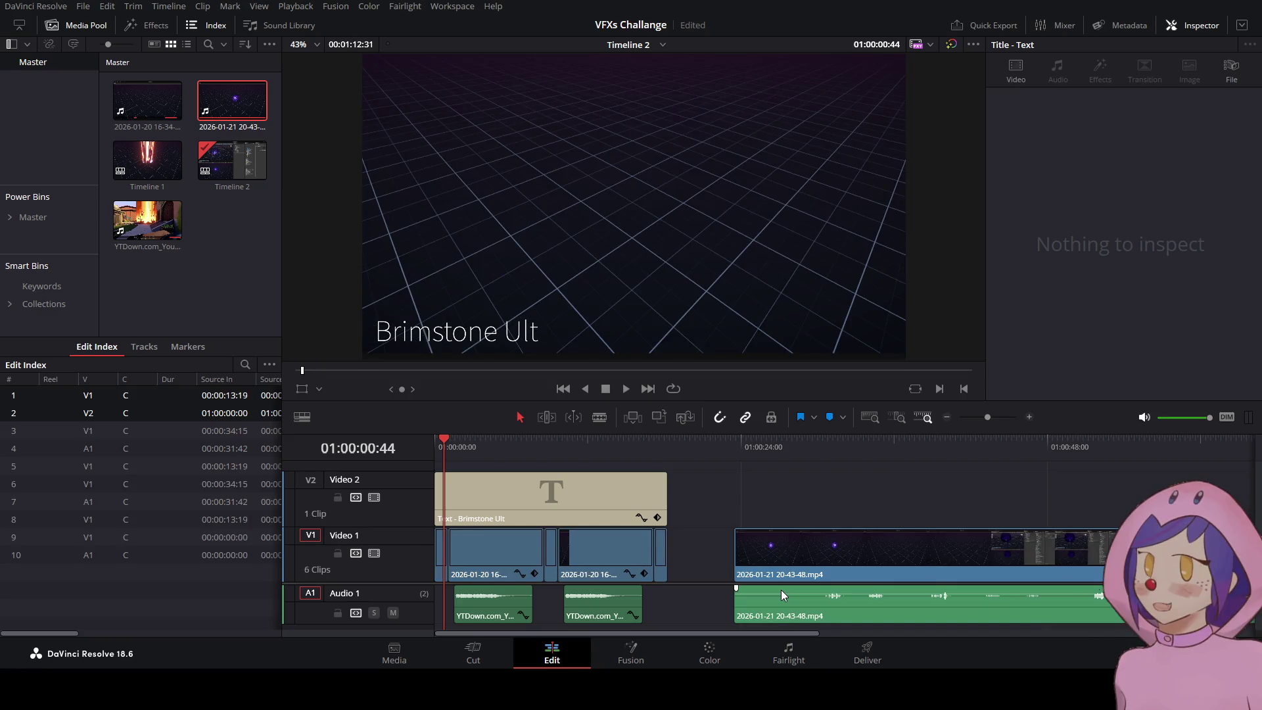
mouse_move(774, 605)
mouse_down()
mouse_move(790, 621)
mouse_move(770, 602)
mouse_up()
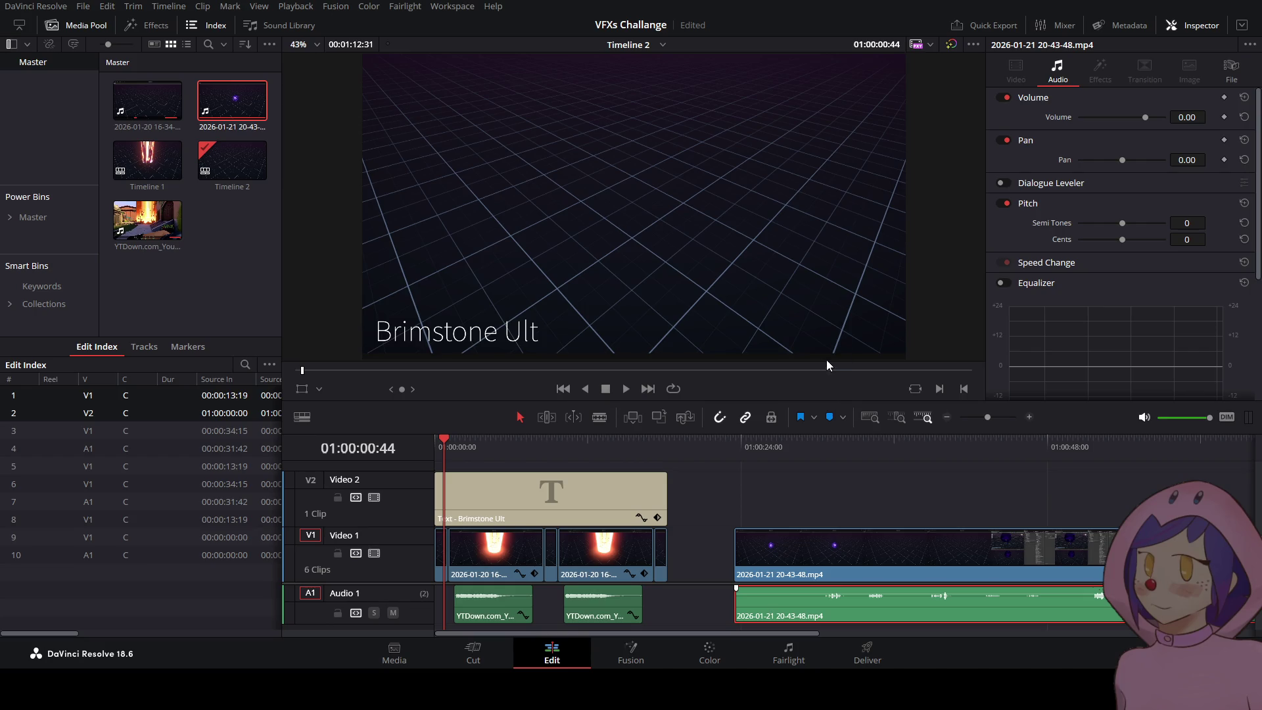
key(Delete)
- Delete both YTDown audio clips and move the long orb clip earlier on Video 1
drag(673, 610, 524, 598)
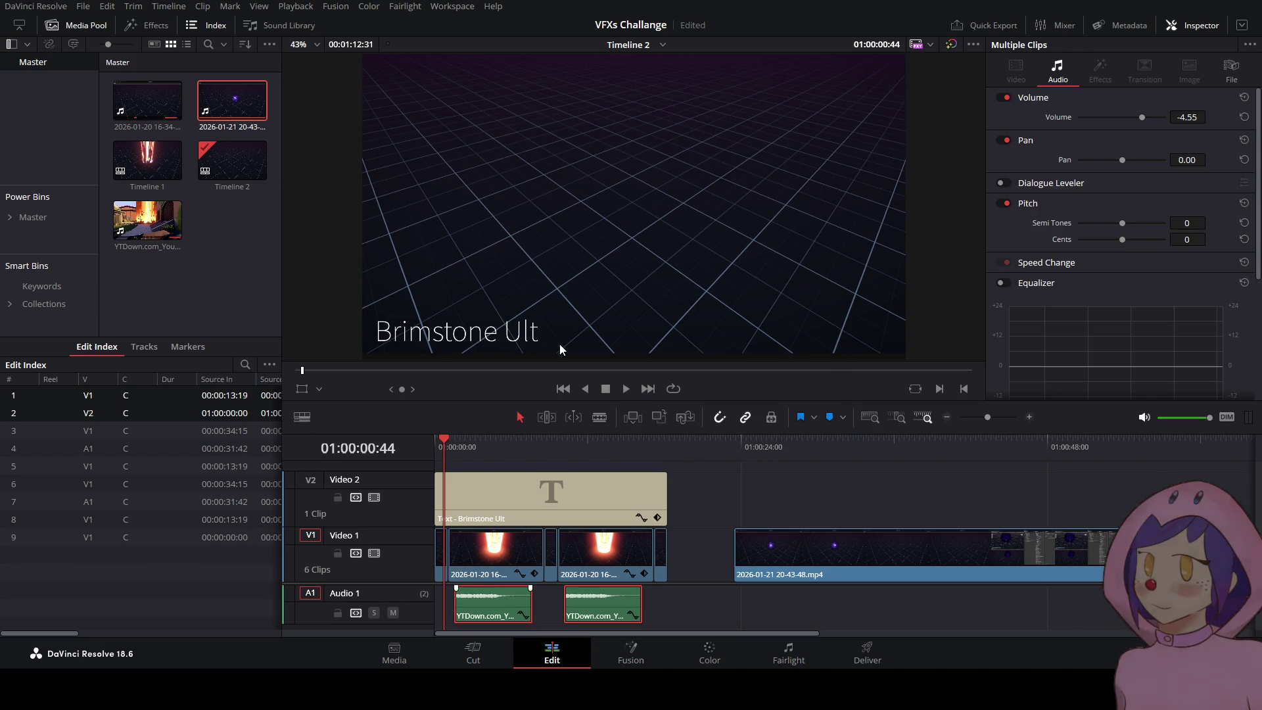
key(Delete)
drag(748, 552, 721, 552)
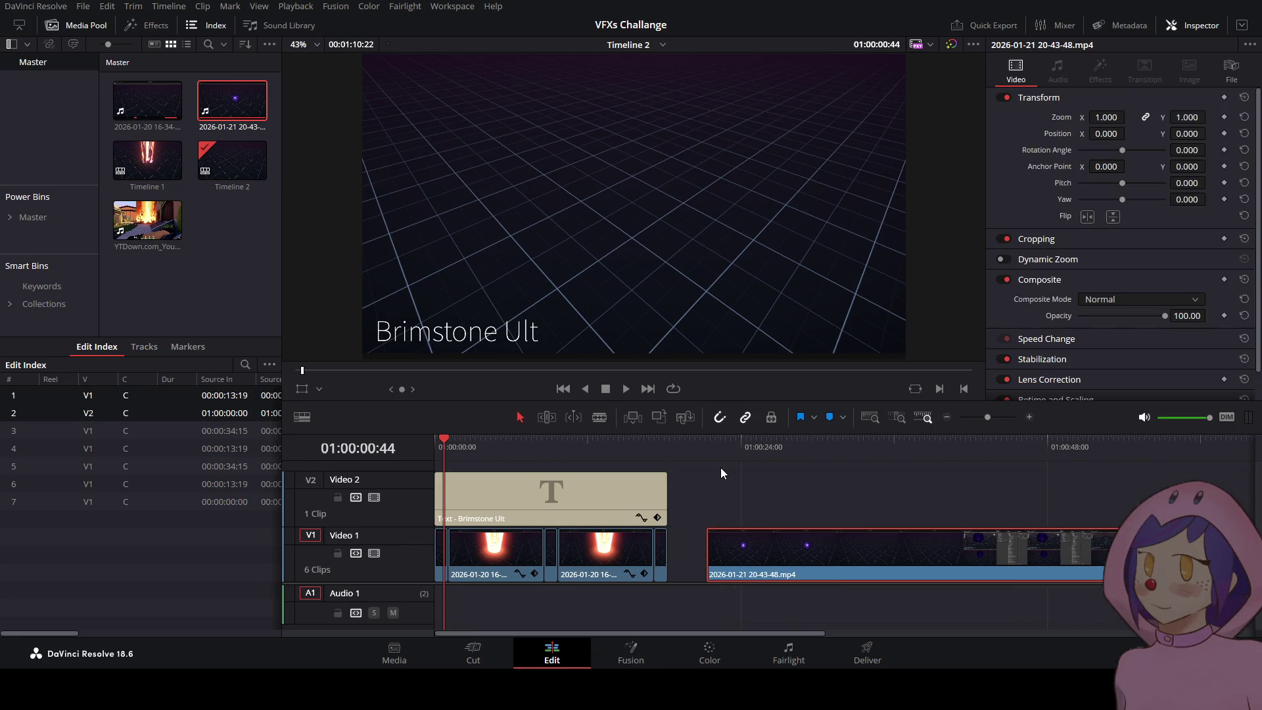
click(707, 441)
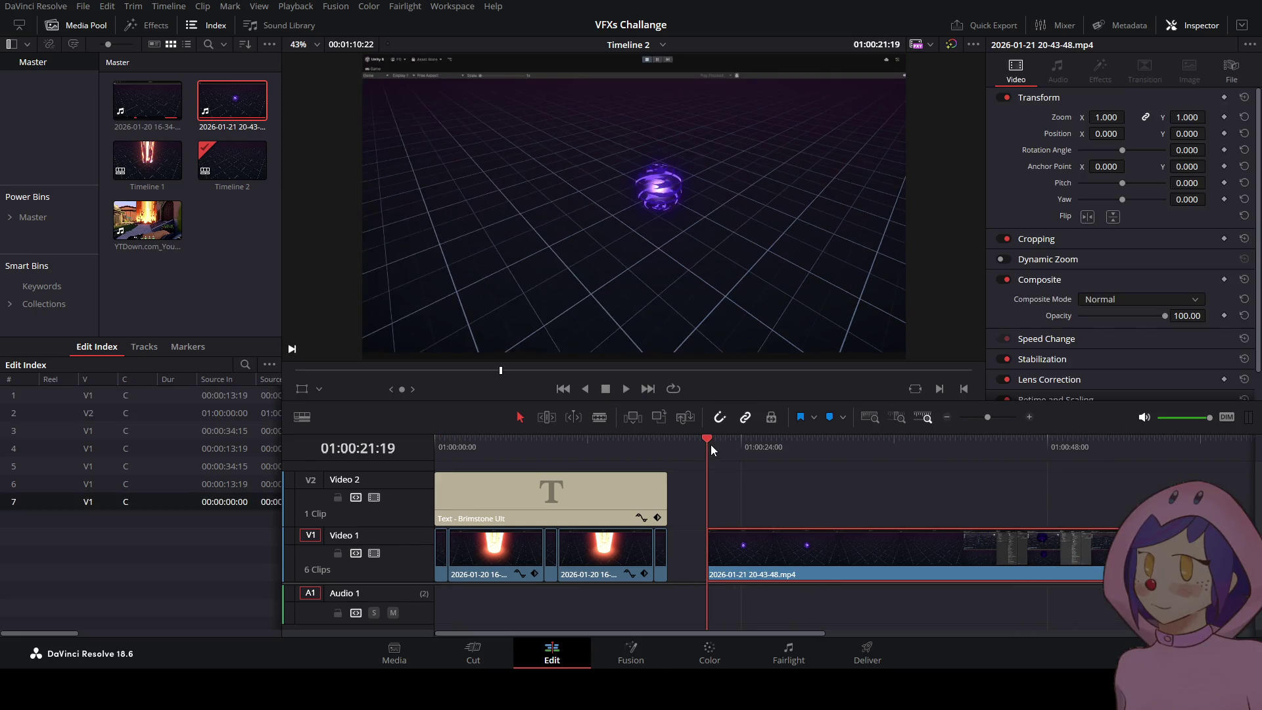
- Give the long orb clip the second fire clip's zoom and position attributes
click(626, 388)
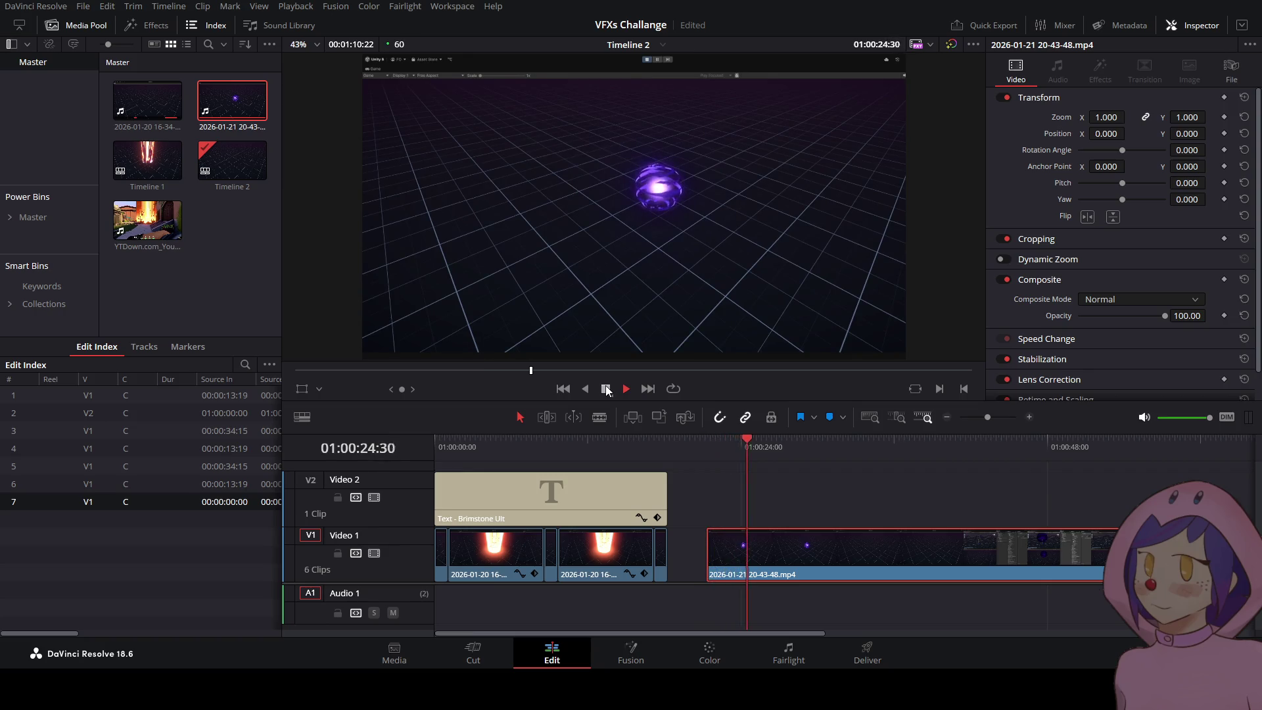
click(605, 388)
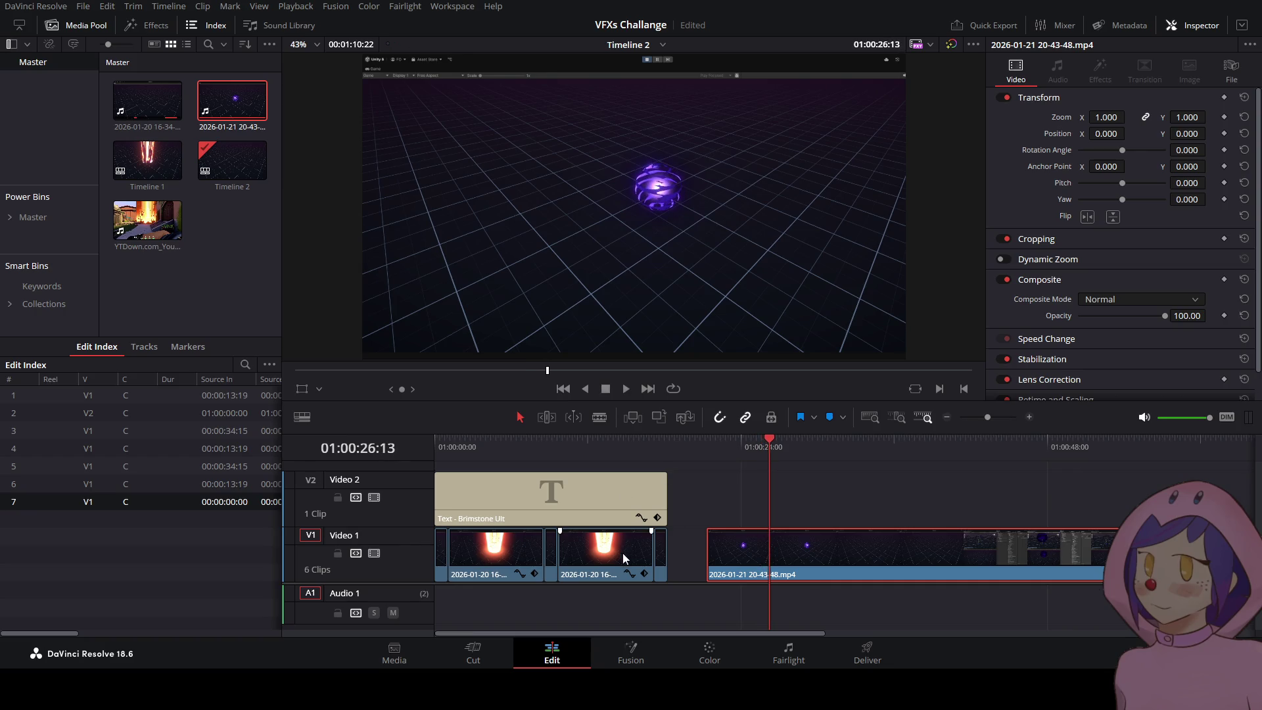
click(606, 554)
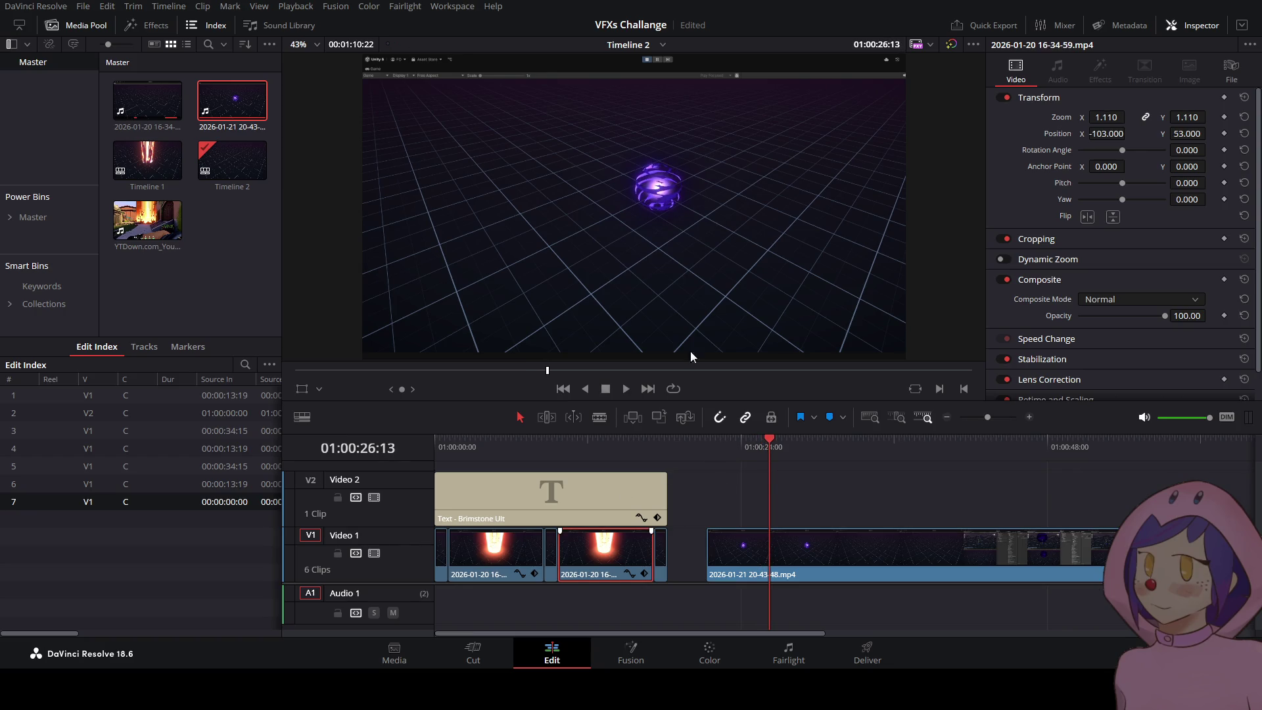
click(744, 550)
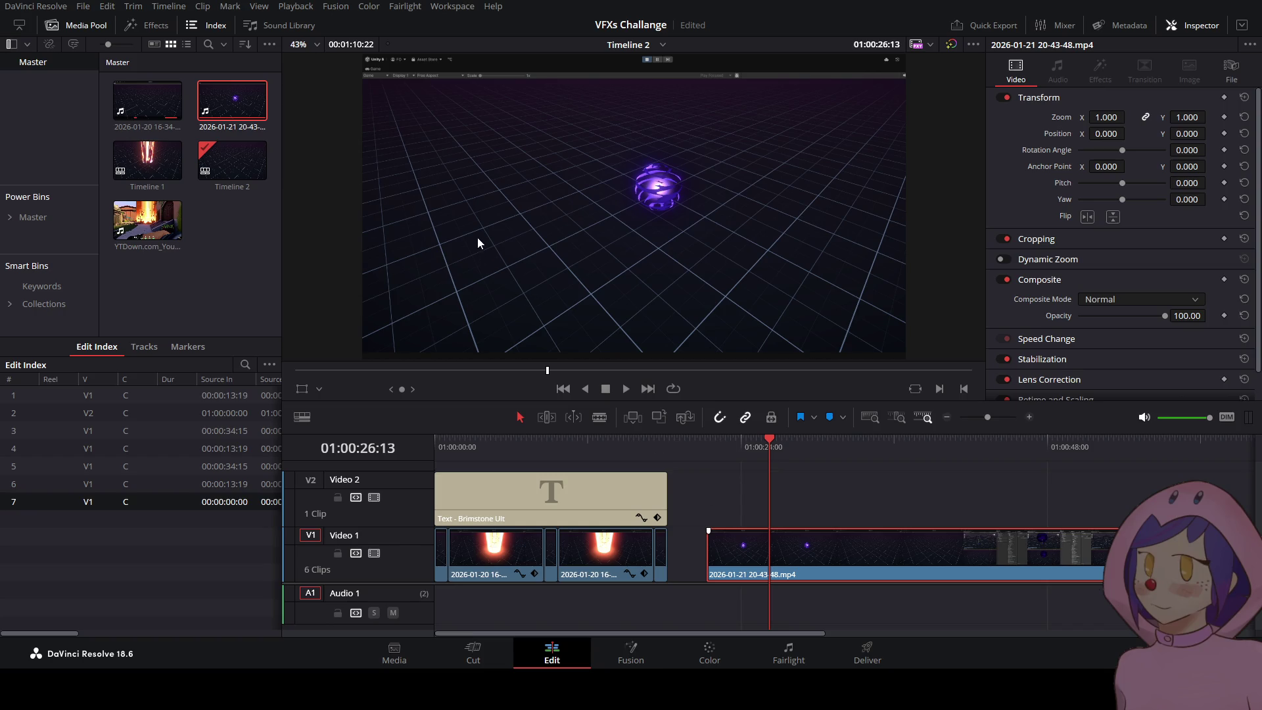
key(ctrl+z)
- Review the reframed orb clip and blade it at 01:00:31:38
click(715, 448)
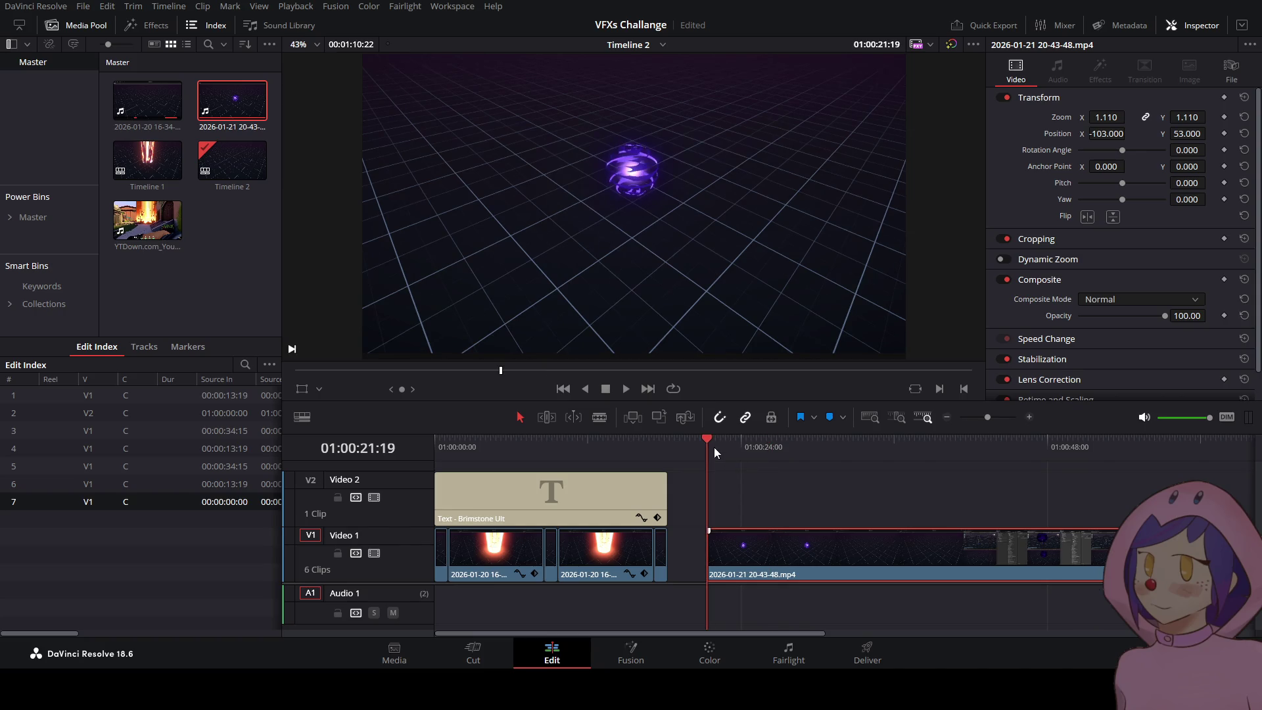
click(621, 389)
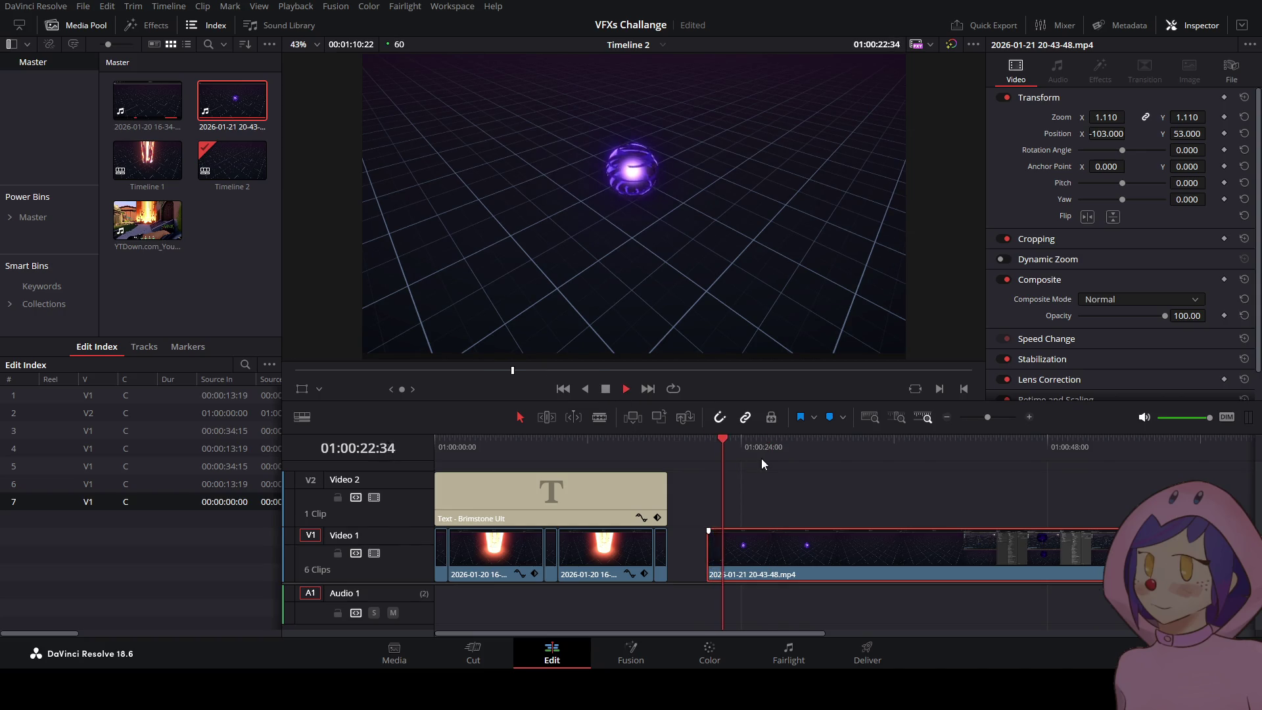
mouse_move(739, 446)
mouse_down()
mouse_move(853, 466)
mouse_move(712, 459)
mouse_up()
key(space)
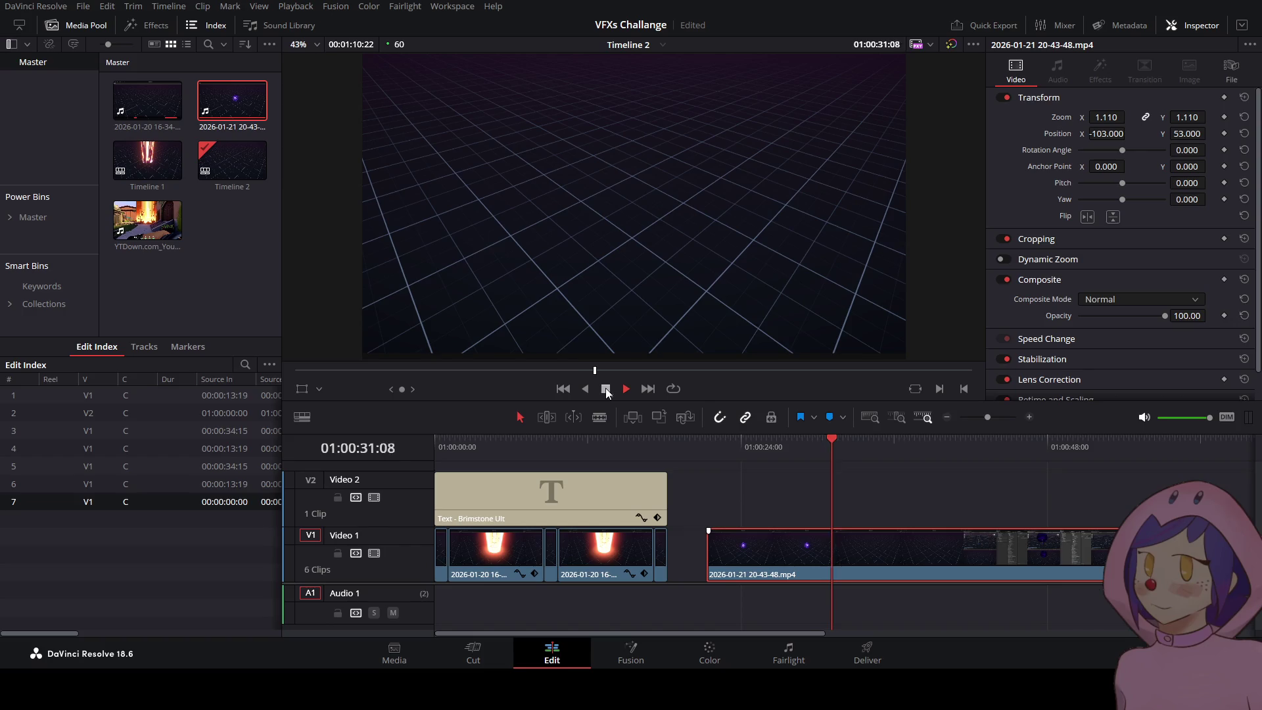
click(605, 389)
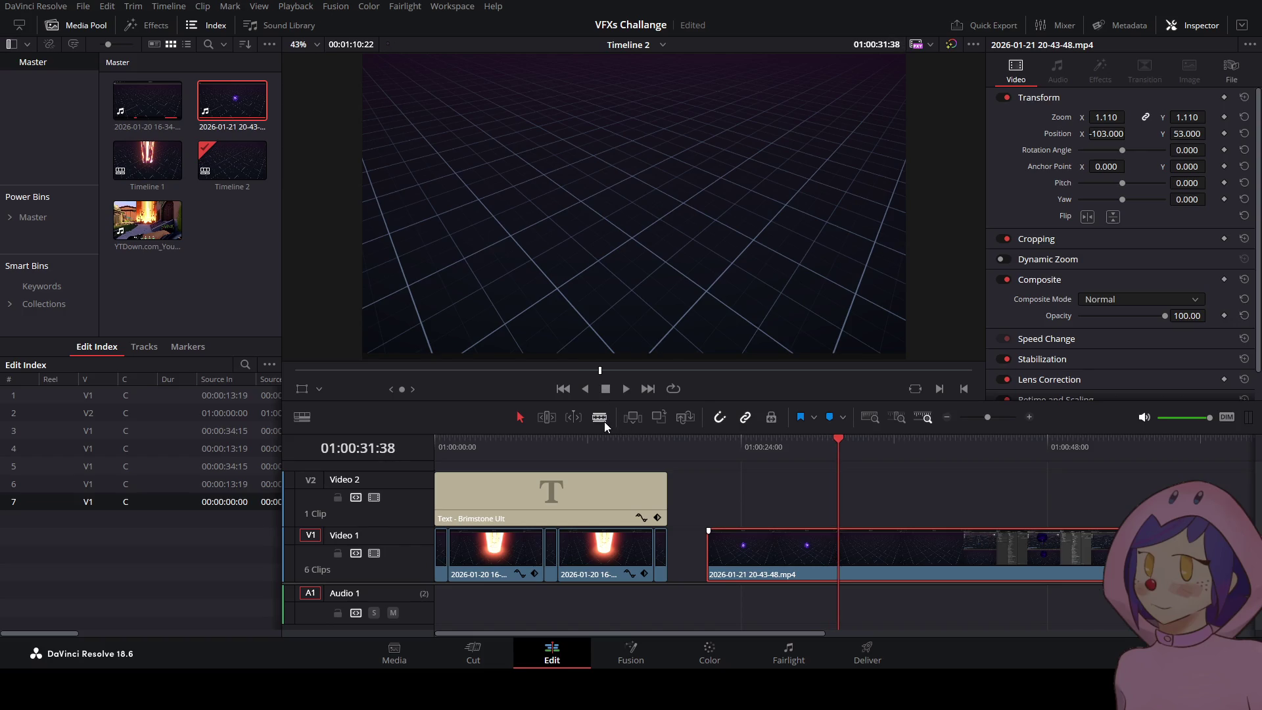
click(838, 549)
- Delete the part after the cut, move the orb clip to the start, and remove the leftover fire clip
click(518, 415)
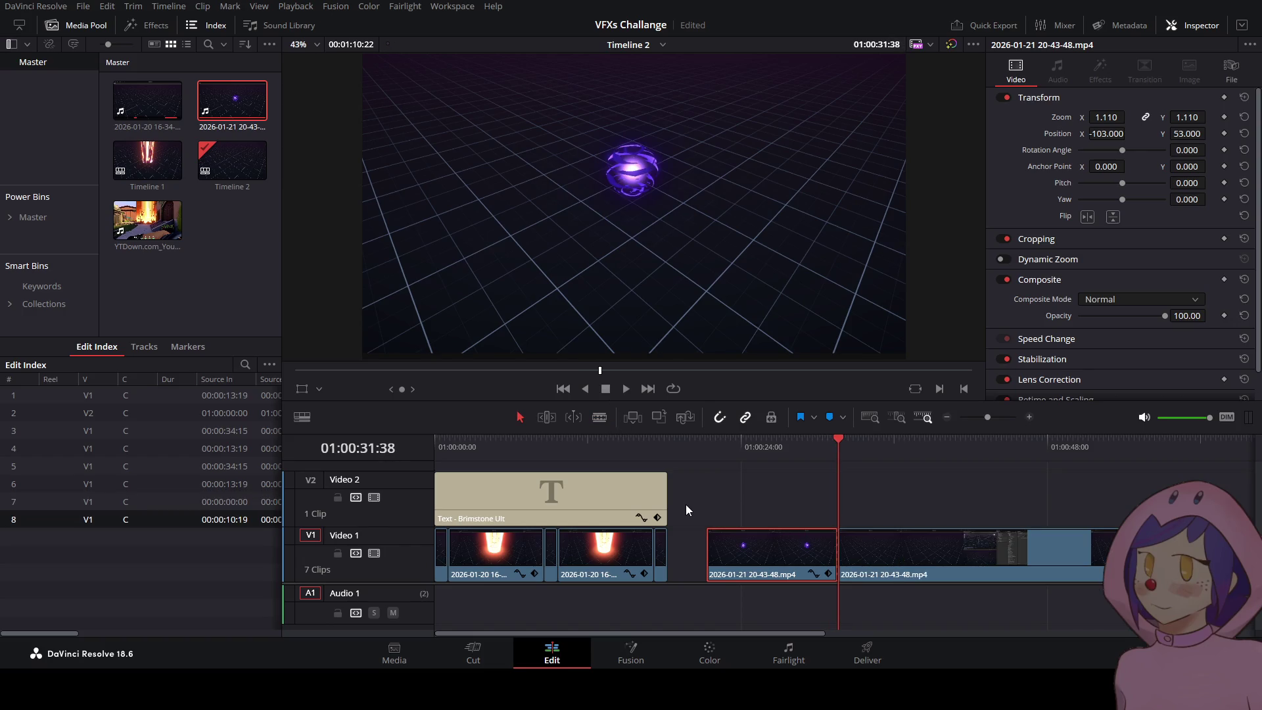
click(881, 554)
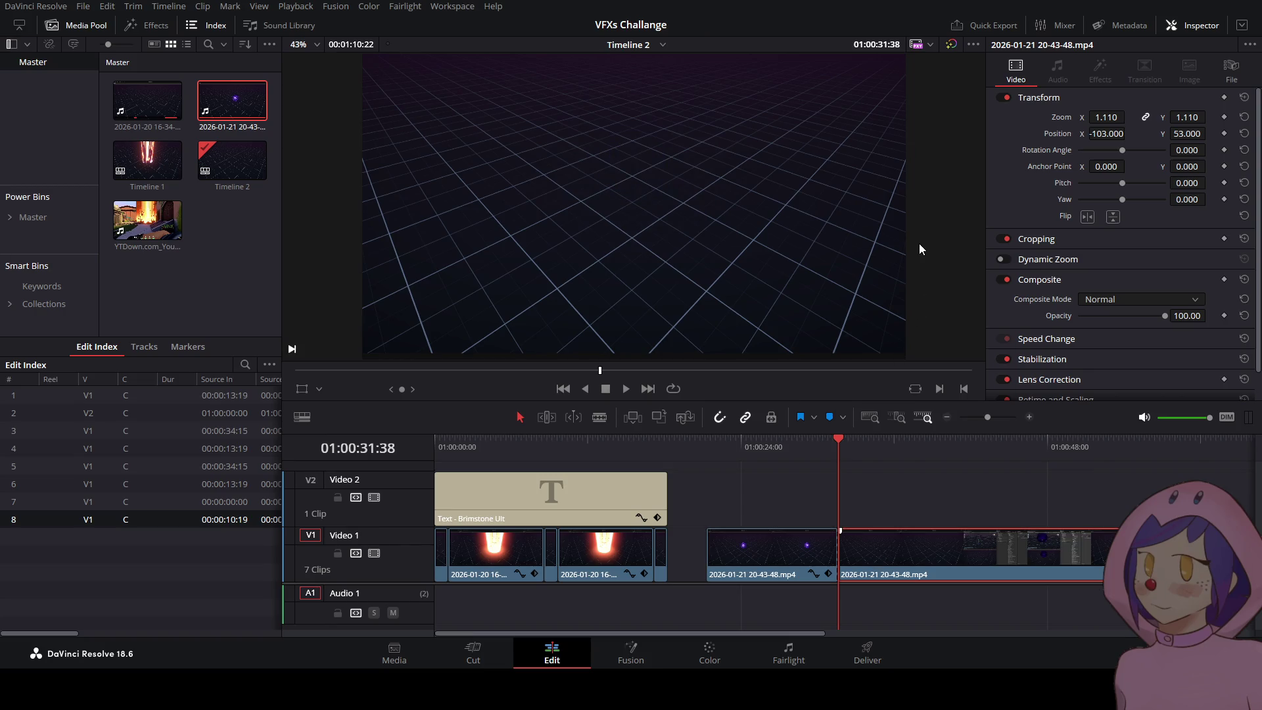
key(Delete)
drag(753, 558, 455, 546)
click(601, 559)
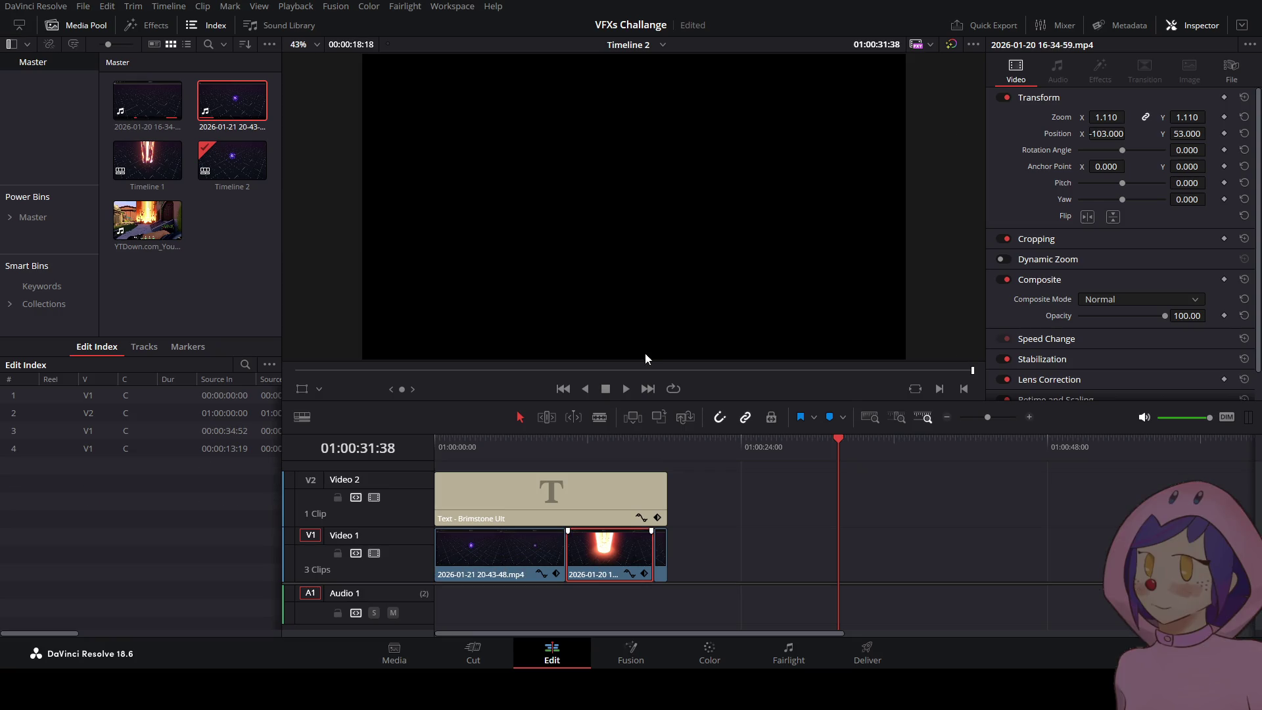
key(BackSpace)
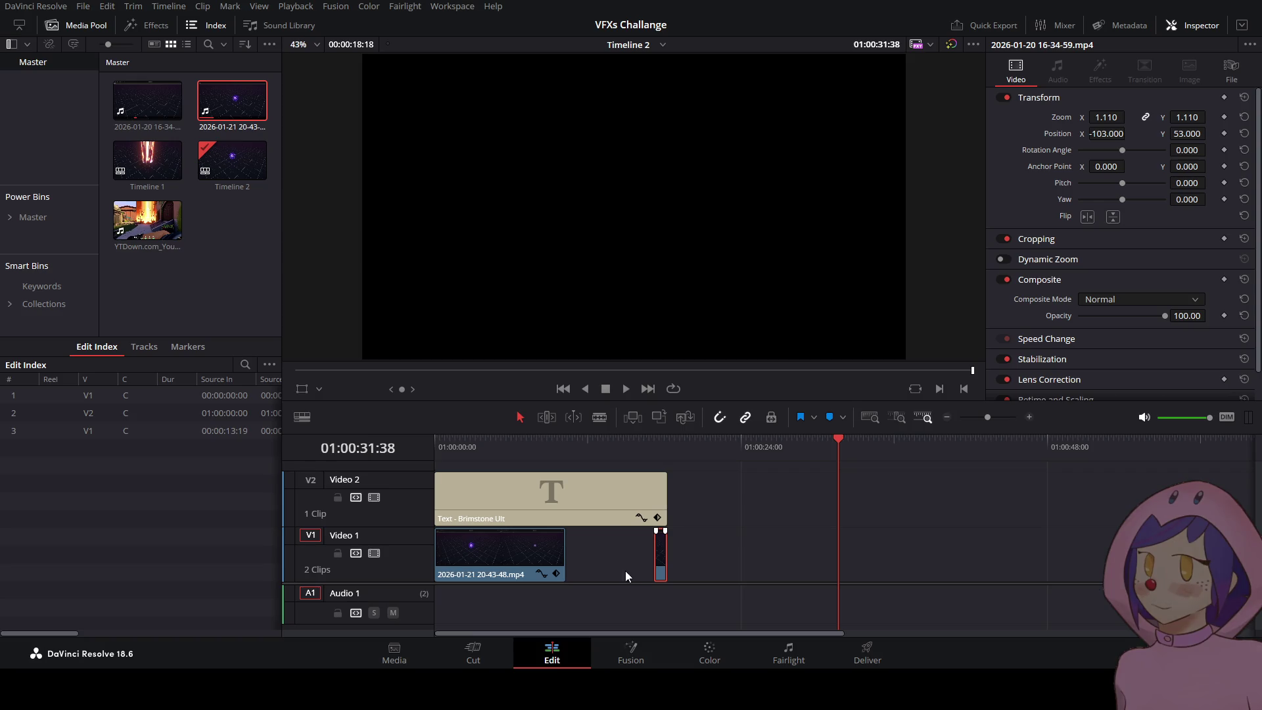
- Shorten the Brimstone Ult title to match the orb clip and select its text
drag(665, 499, 564, 500)
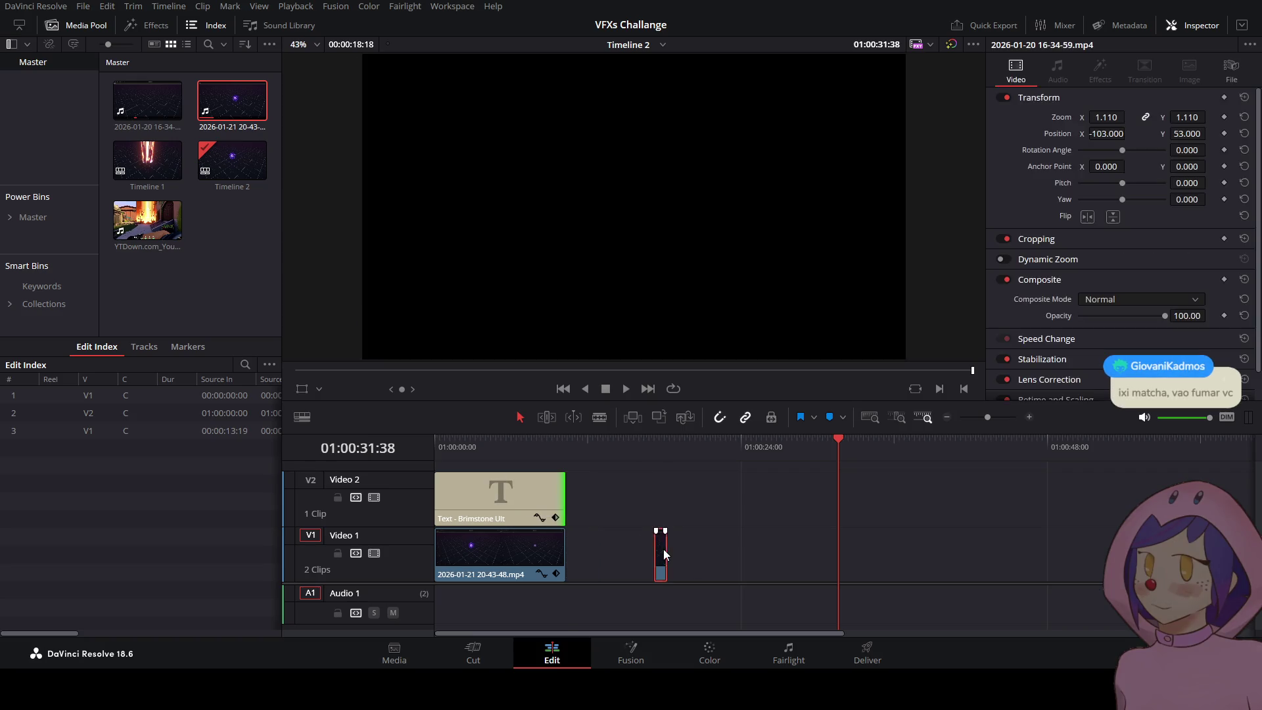
drag(664, 555, 572, 554)
drag(565, 498, 572, 498)
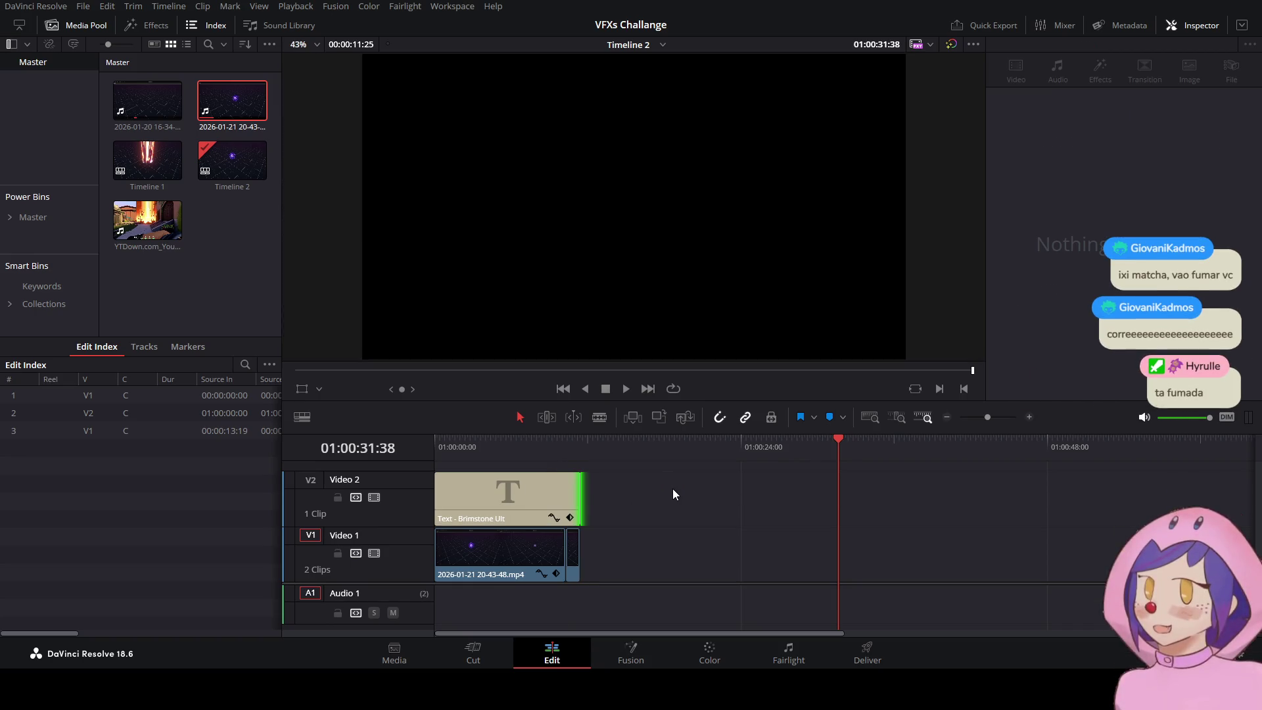
click(436, 441)
click(494, 498)
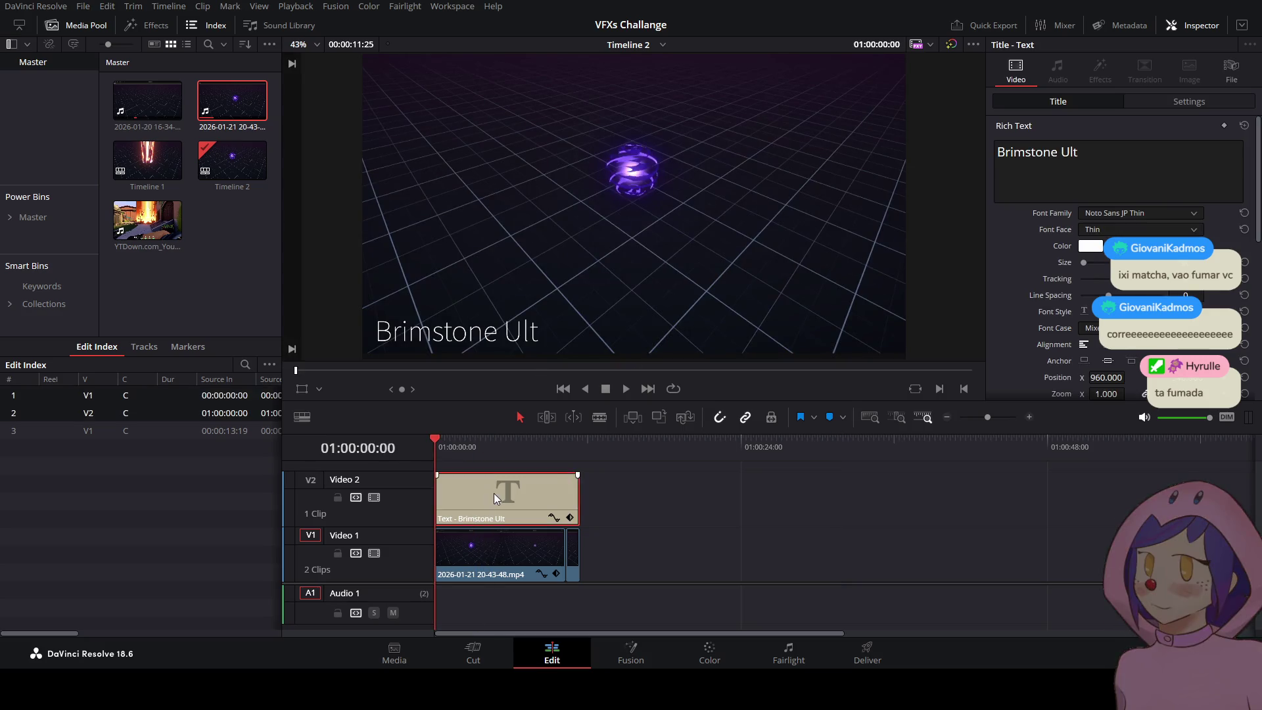
drag(1083, 148, 936, 144)
- Type 'Or' as the title text, then select the clips on Timeline 1's Video 1
text(Or)
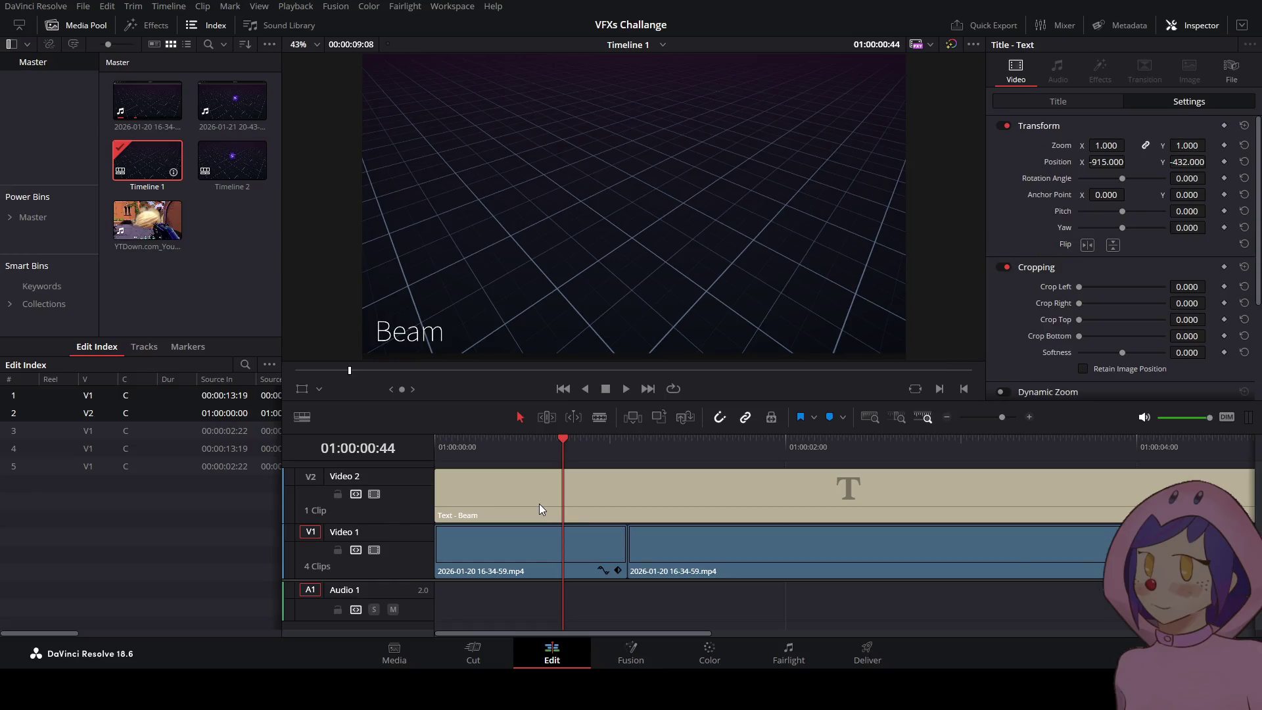
scroll(546, 513, down, 5)
mouse_move(671, 561)
mouse_down()
mouse_move(456, 471)
mouse_move(494, 472)
mouse_move(436, 468)
mouse_move(716, 510)
mouse_up()
click(504, 540)
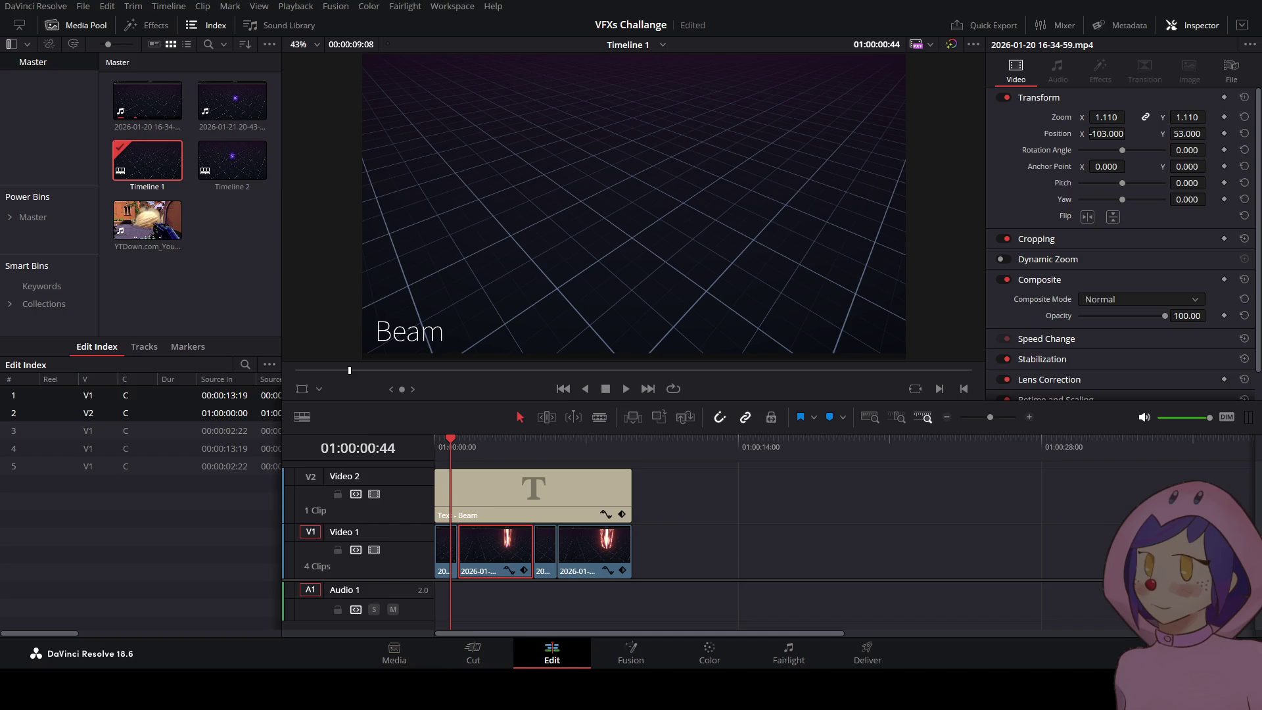
mouse_move(233, 100)
mouse_down()
mouse_move(730, 551)
mouse_move(716, 551)
mouse_up()
alt+click(744, 606)
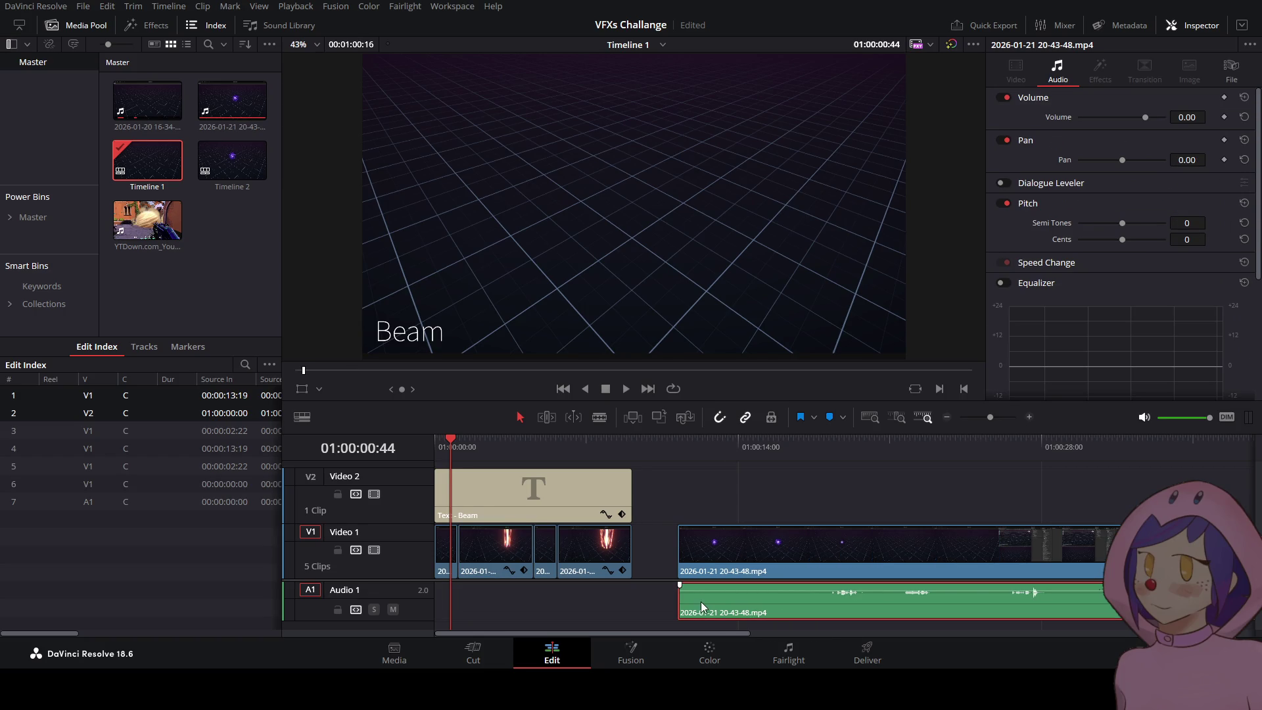
key(Delete)
scroll(602, 453, down, 4)
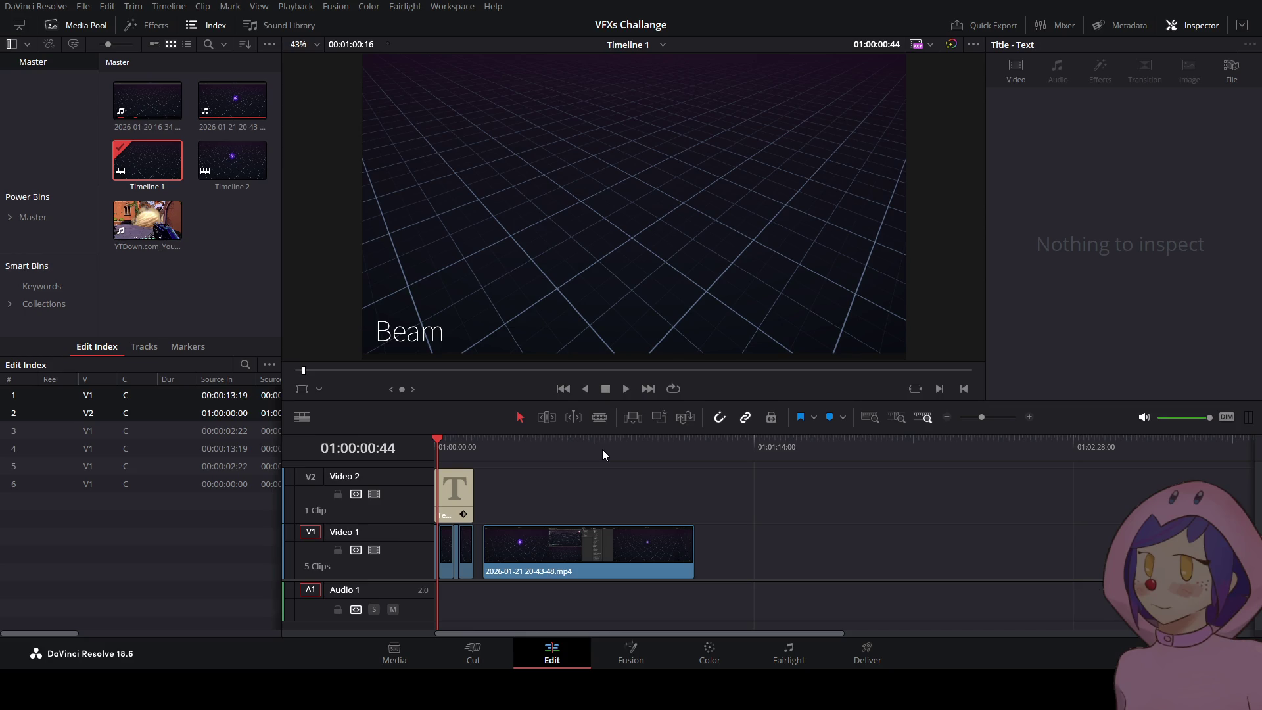
scroll(602, 449, down, 1)
scroll(612, 476, up, 1)
click(613, 476)
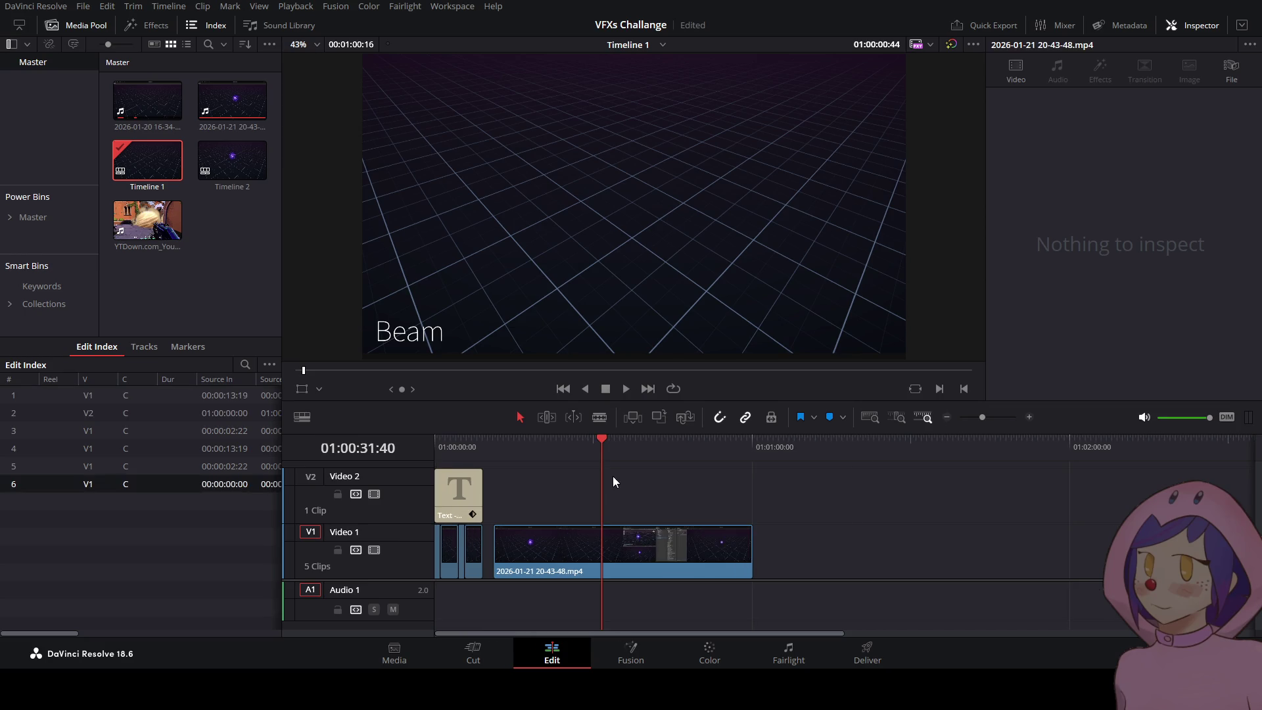
mouse_move(622, 444)
mouse_down()
mouse_move(683, 457)
mouse_move(661, 453)
mouse_up()
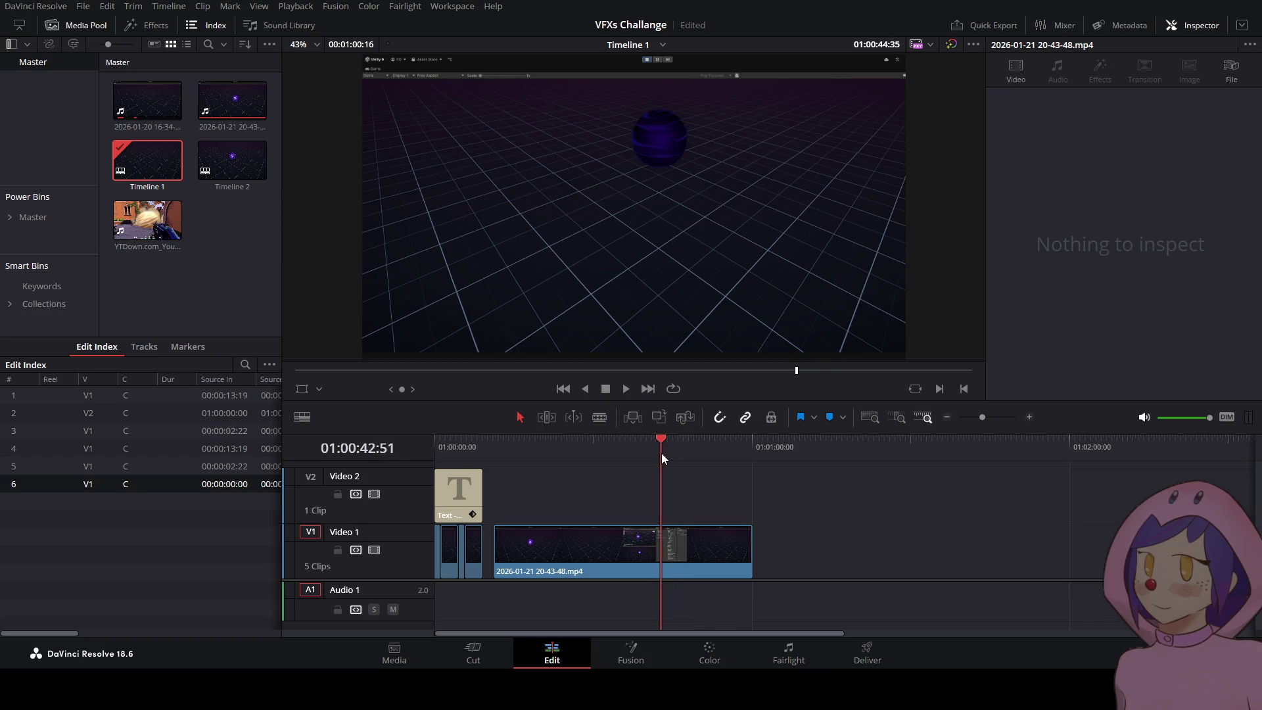
- Play and frame-step the orb clip to land on 01:00:43:12
click(626, 391)
click(608, 390)
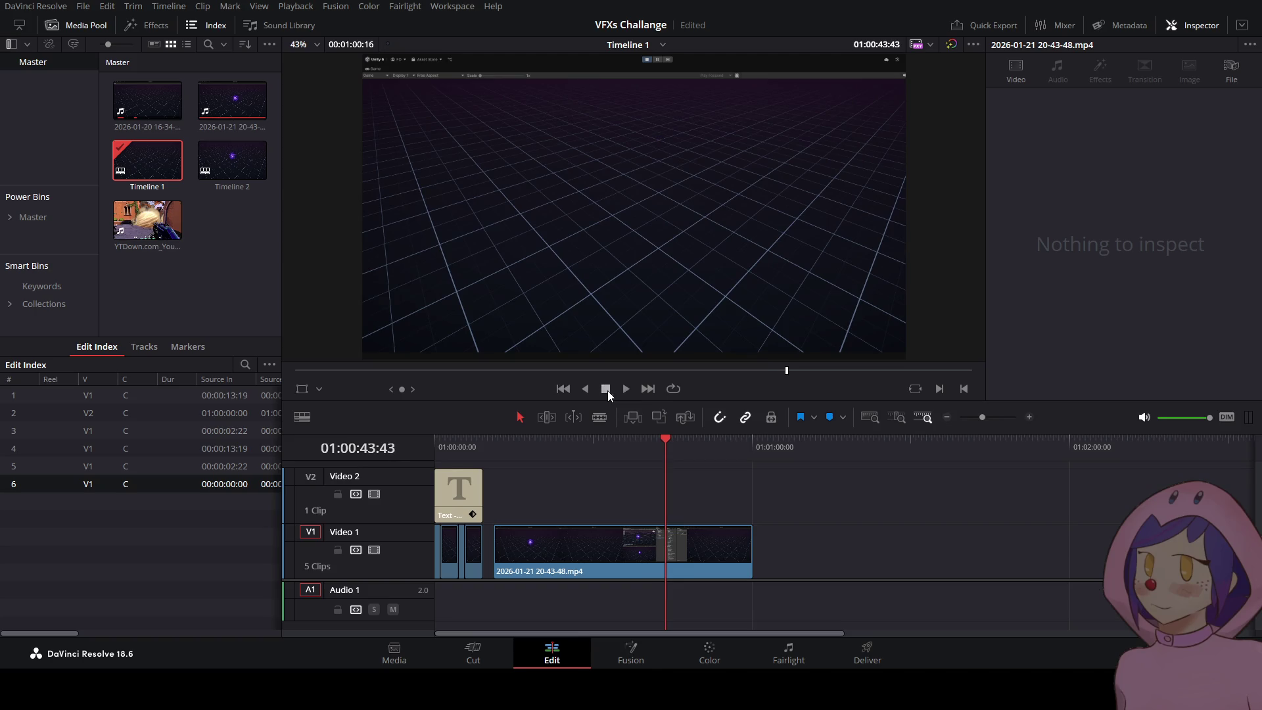
key(Left)
key(Left)
key(Left)
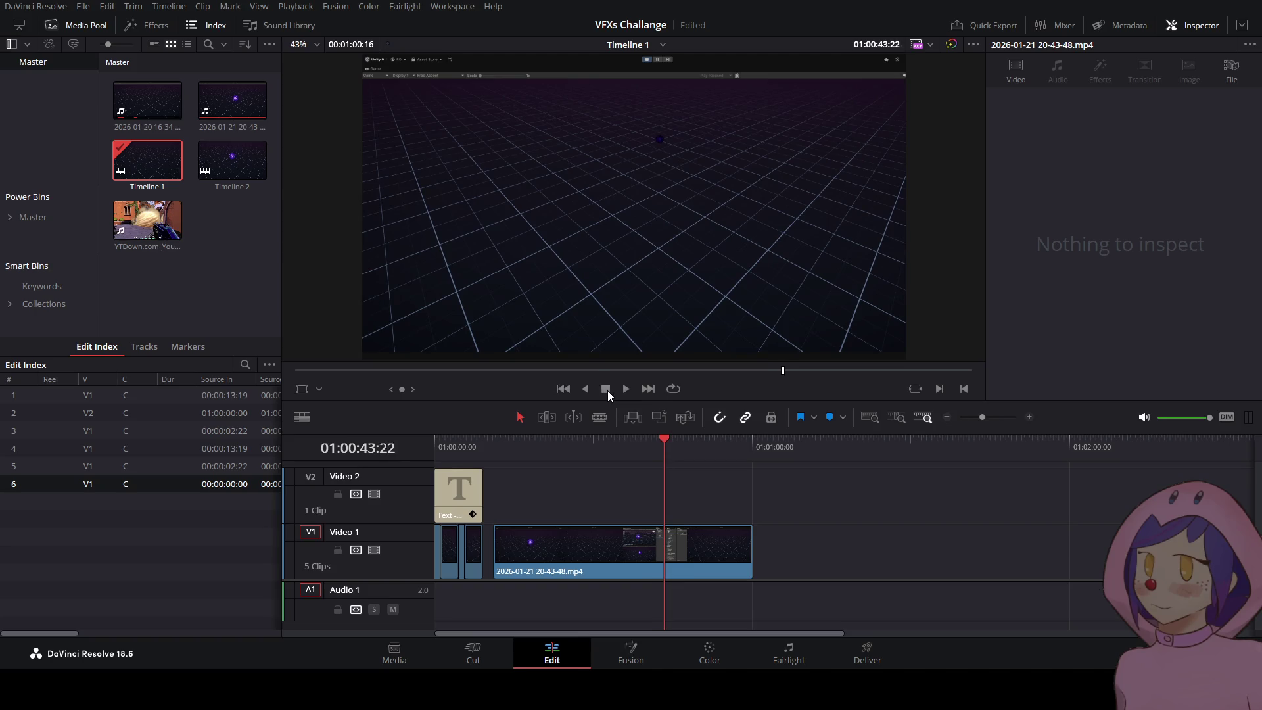
key(Left)
key(Left)
key(Left)
key(Right)
key(Right)
key(Right)
key(Right)
key(Right)
key(Right)
key(Right)
key(Right)
key(Right)
key(Right)
key(Right)
key(Right)
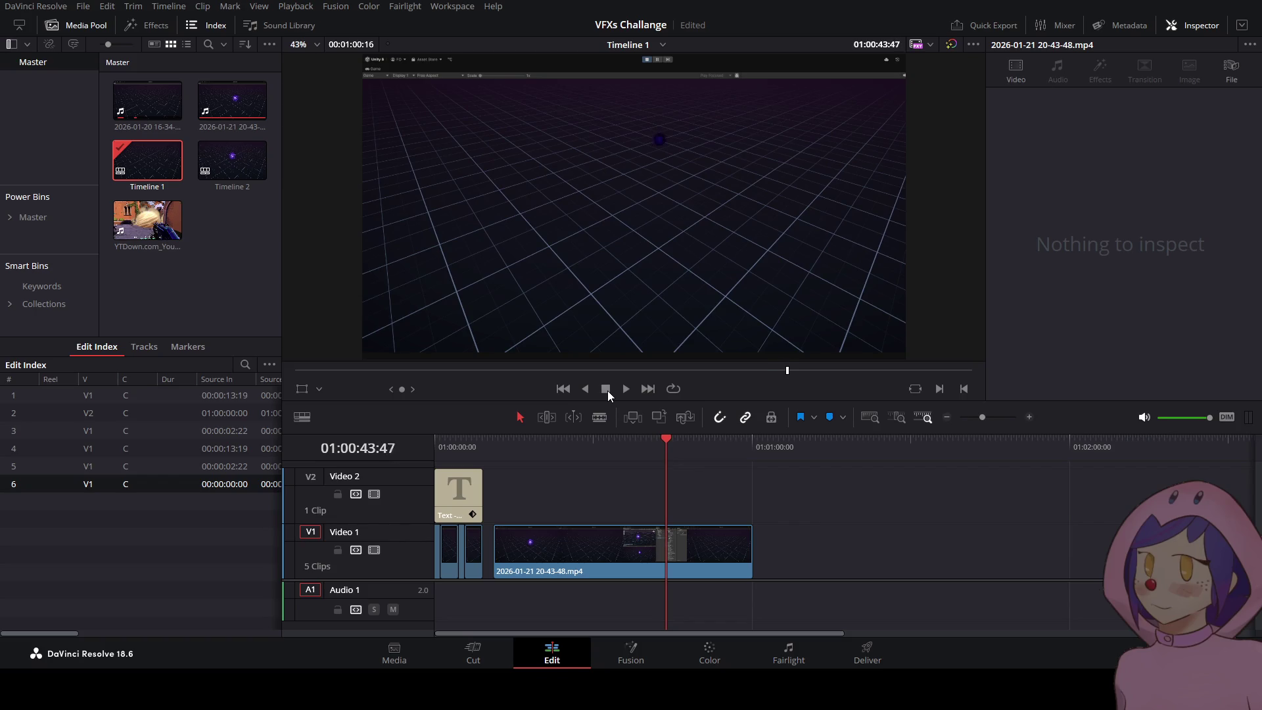
key(Right)
key(Right)
key(Right)
key(Left)
key(Left)
key(Left)
key(Left)
key(Left)
key(Left)
key(Right)
key(Right)
key(Right)
- Trim the orb clip's head to the playhead at 01:00:43:12, dropping its earlier footage
drag(496, 540, 662, 542)
click(476, 548)
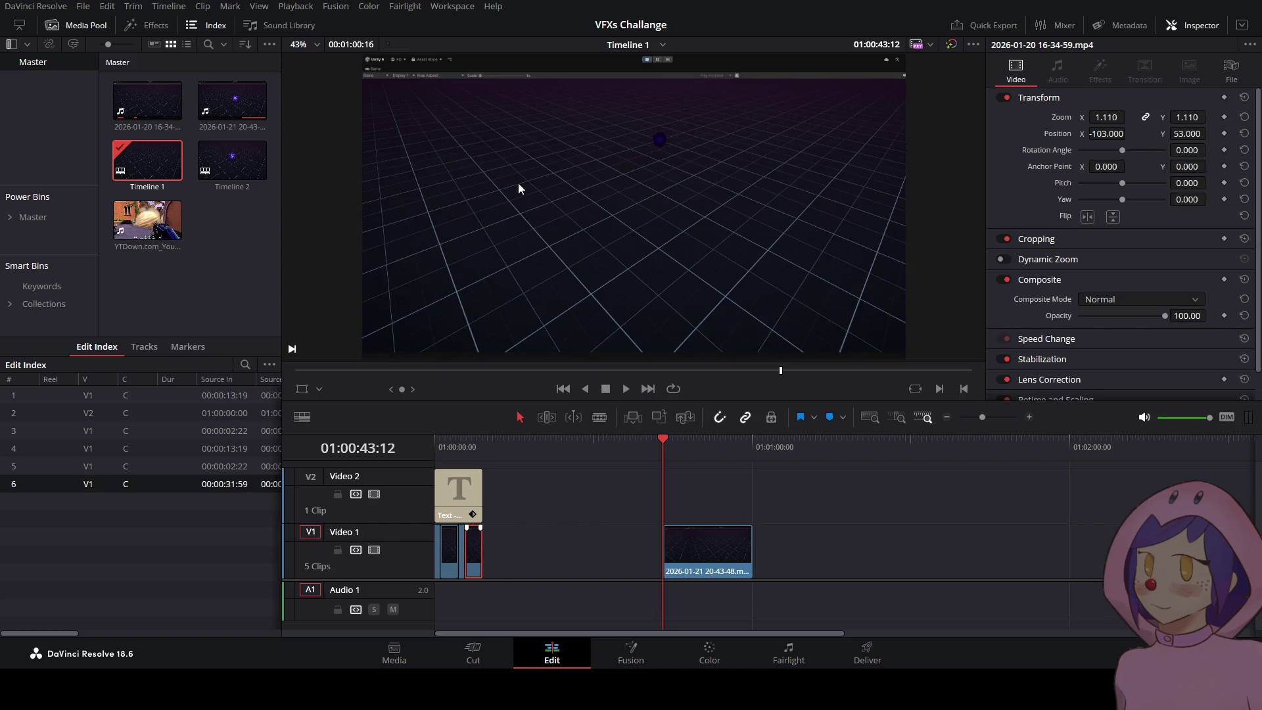
click(626, 508)
click(474, 546)
click(689, 541)
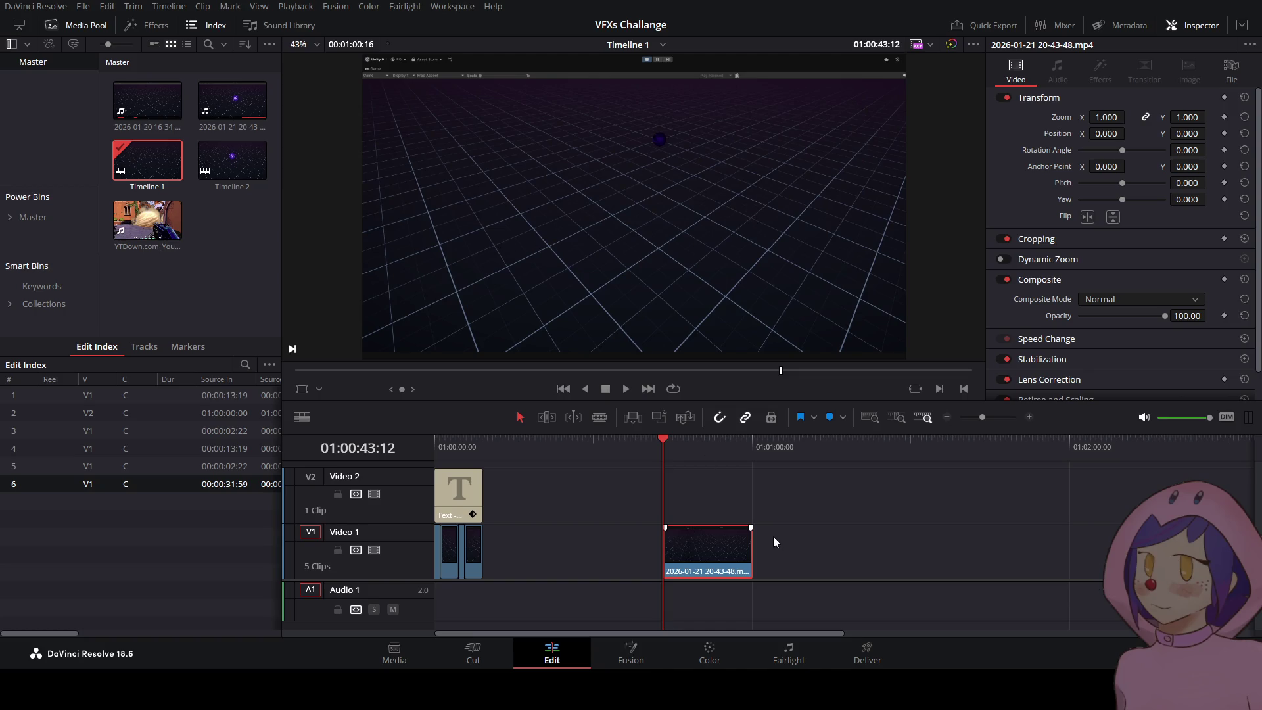
- Paste the saved zoom/position reframe onto the 20-43-48 clip, move it earlier, and save
key(ctrl+v)
drag(707, 556, 561, 543)
scroll(641, 576, up, 3)
key(ctrl+s)
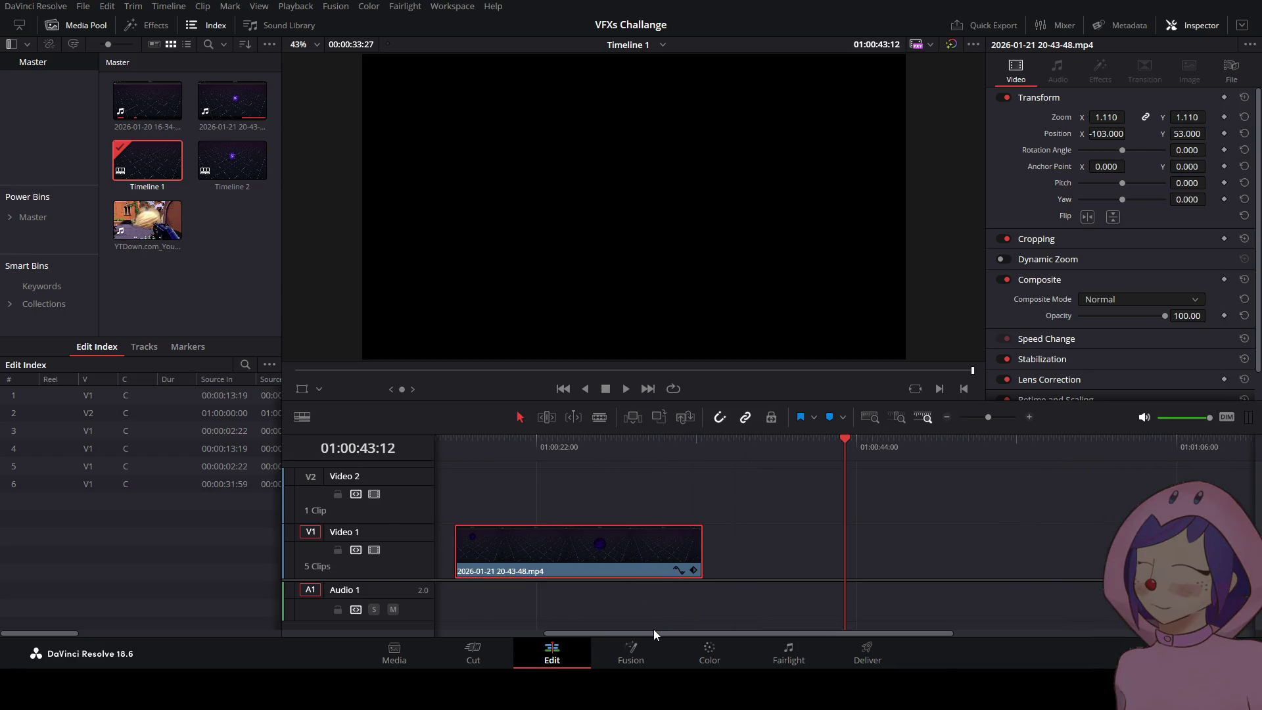
- Move the 20-43-48 clip to the timeline start and extend the Beam title over it
mouse_move(653, 630)
mouse_down()
mouse_move(569, 629)
mouse_move(454, 605)
mouse_up()
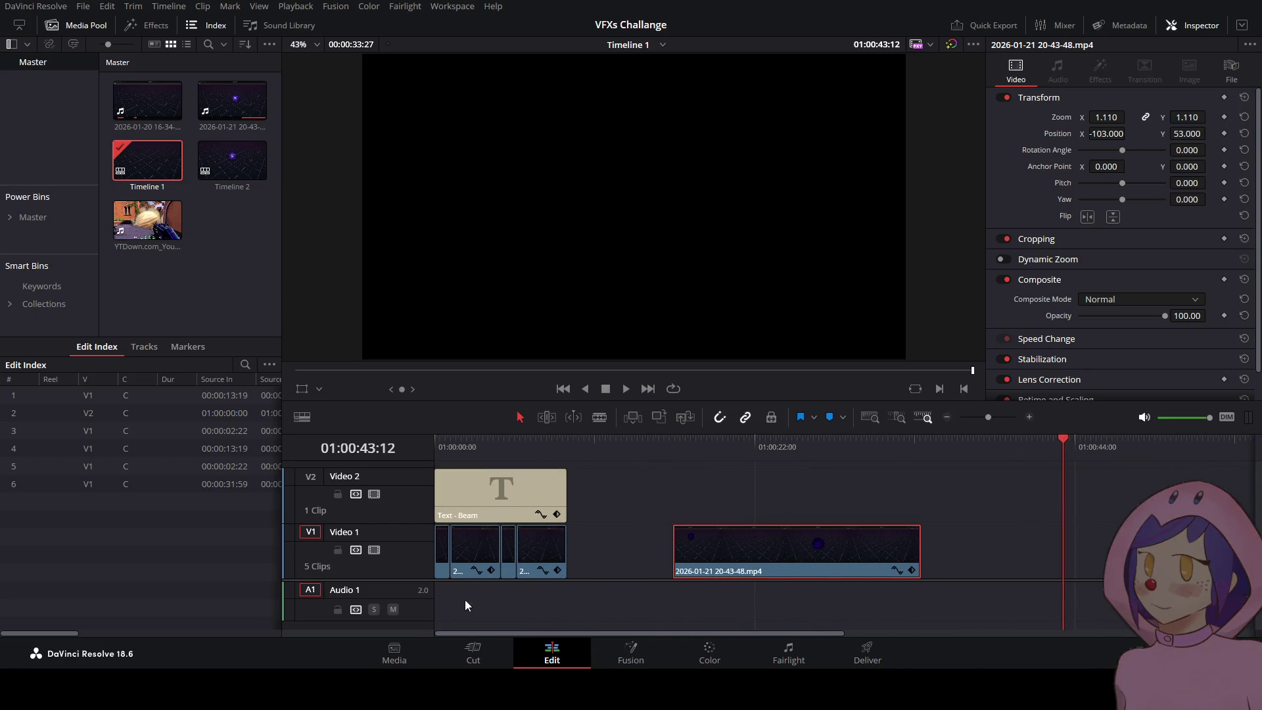
drag(514, 558, 984, 550)
mouse_move(787, 547)
mouse_down()
mouse_move(558, 551)
mouse_move(559, 540)
mouse_up()
drag(564, 492, 681, 493)
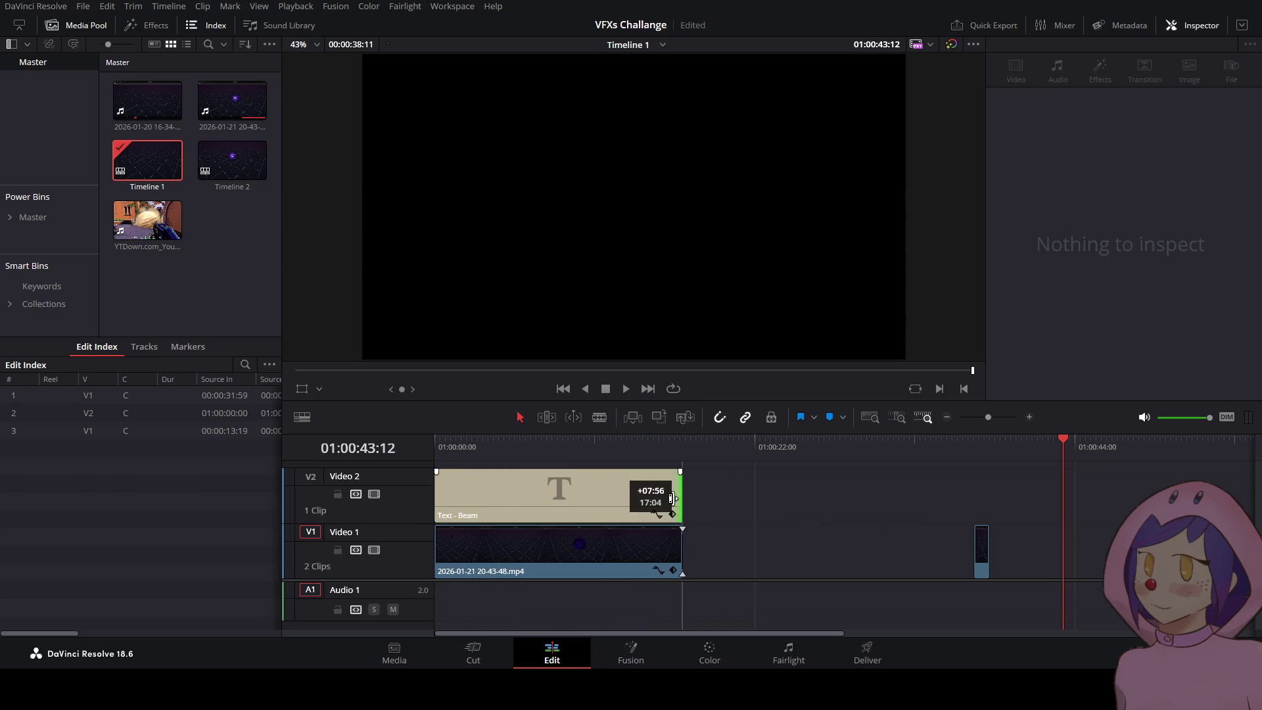
key(Home)
click(625, 389)
- Put the short clip first, butt the 20-43-48 clip against it, and lengthen the title to match
drag(619, 543, 681, 544)
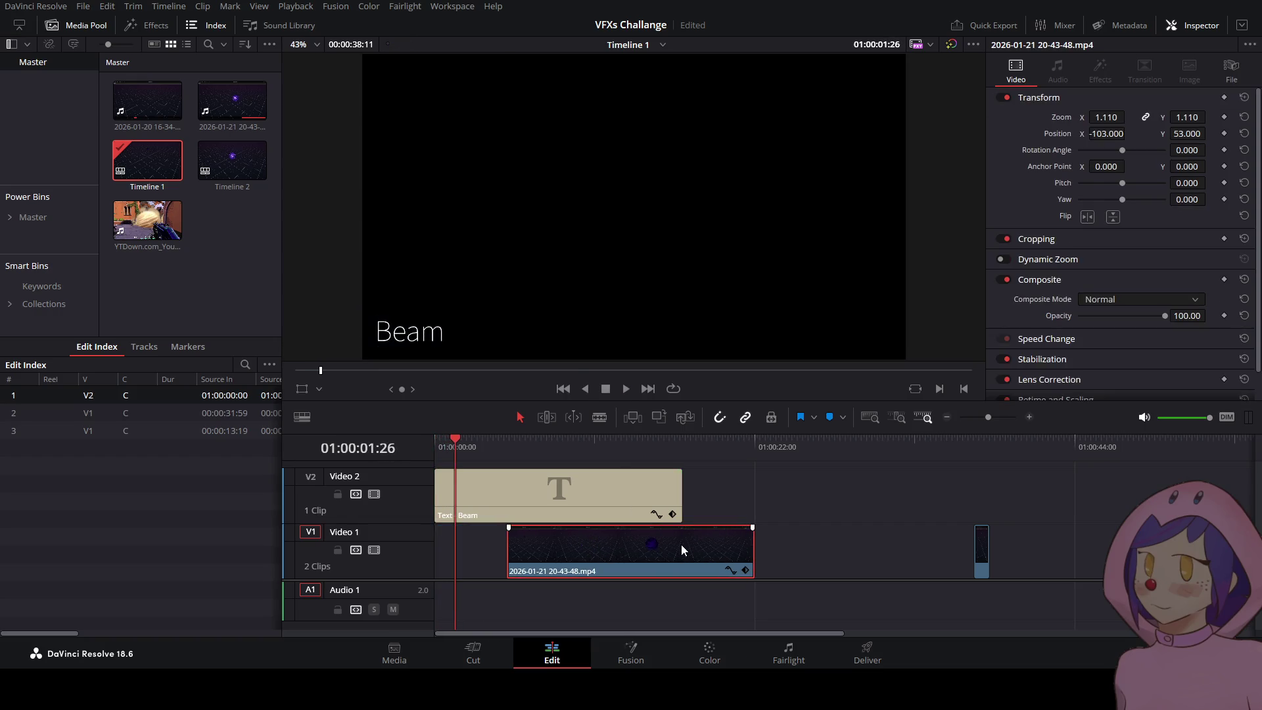
drag(981, 539, 442, 550)
drag(528, 572, 466, 558)
click(503, 447)
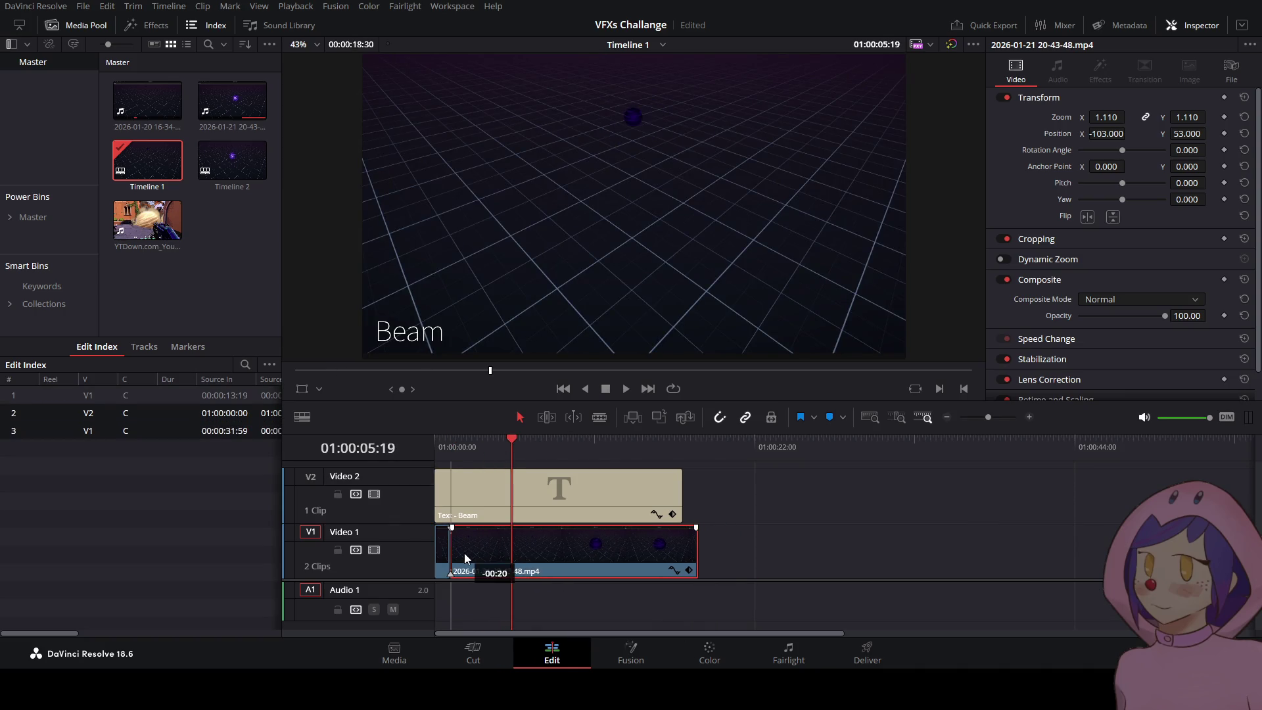
key(Home)
drag(682, 488, 697, 489)
click(1078, 107)
click(1078, 162)
- Replace the title text Beam with 'Omen Smoke' and play back to check it
key(ctrl+a)
text(OAmen)
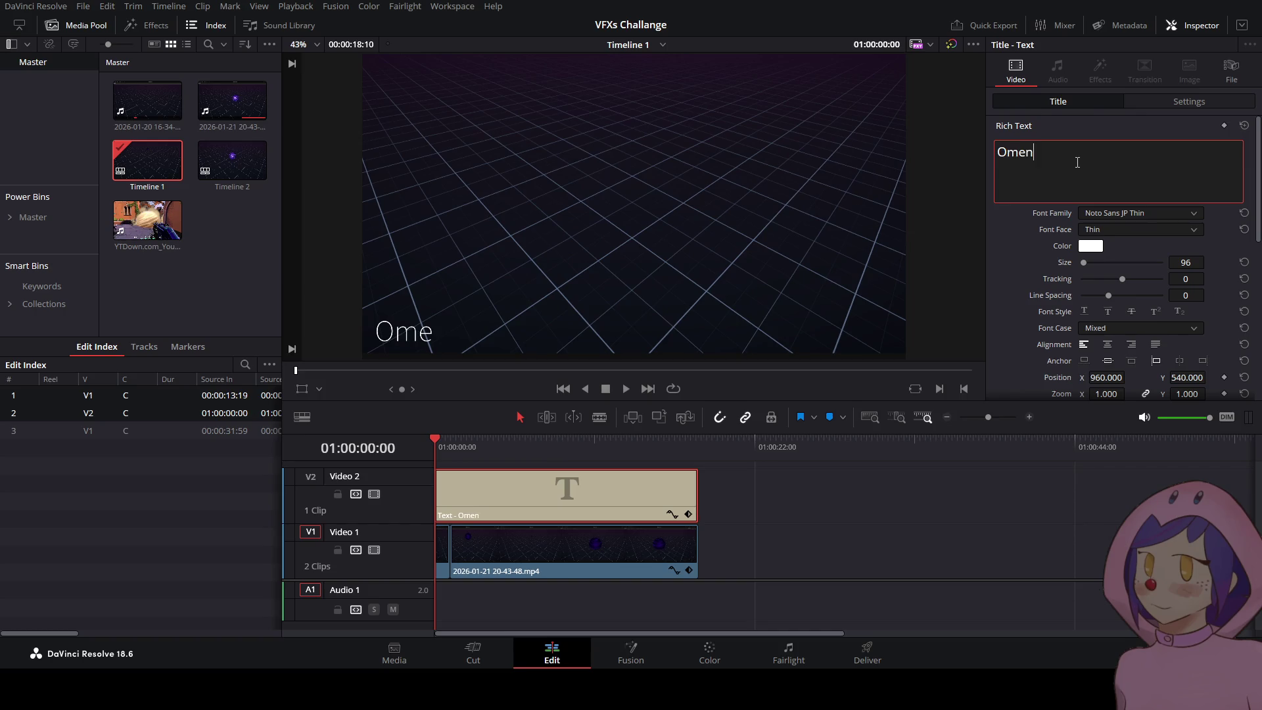
text(ke)
click(625, 387)
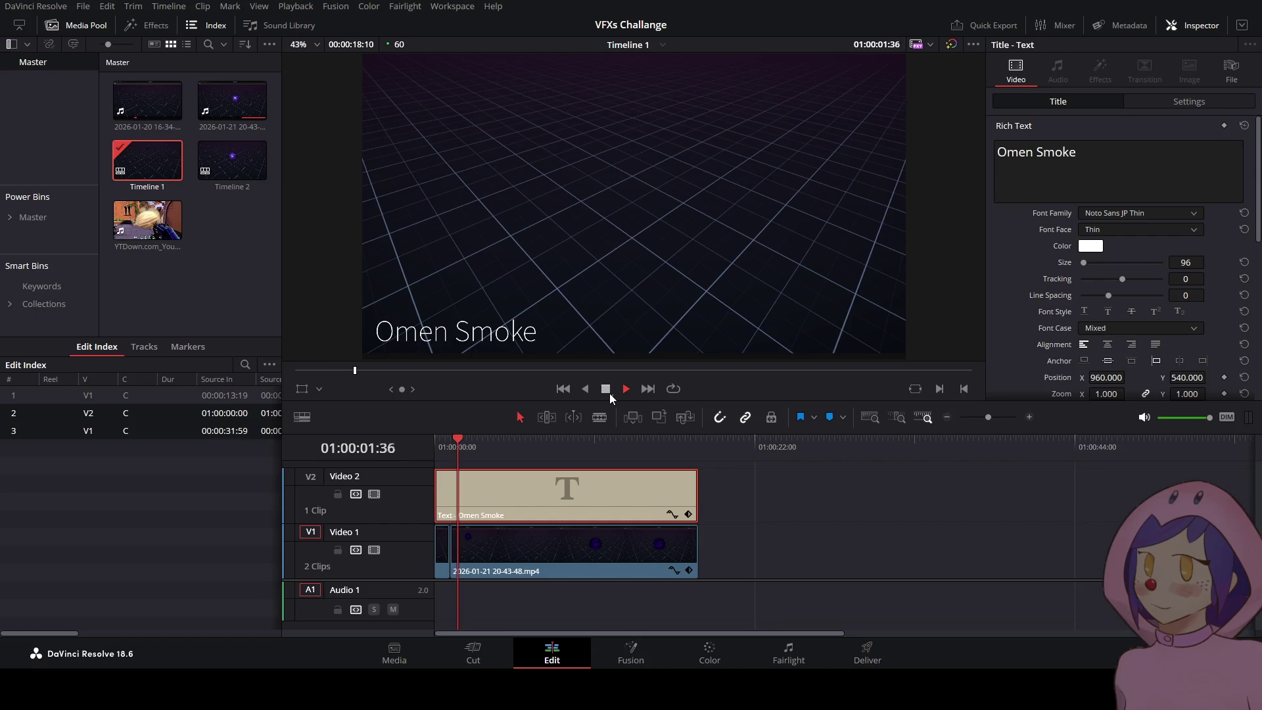
key(Home)
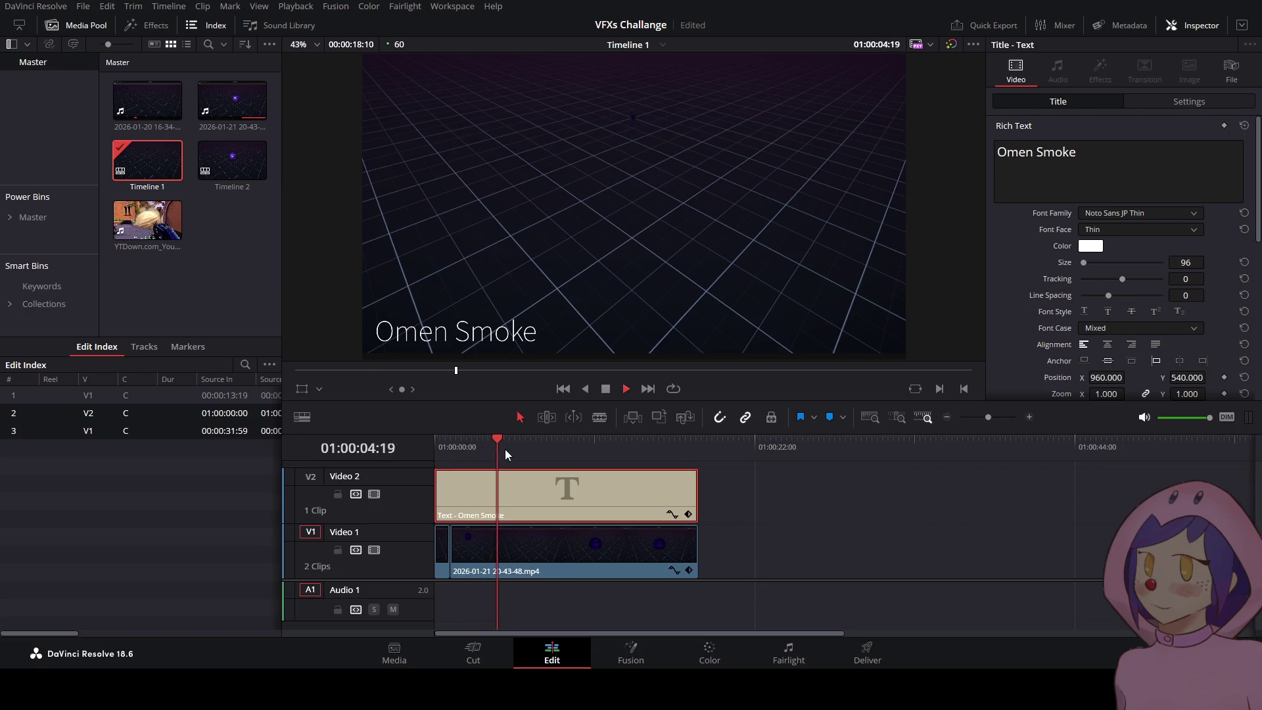
click(606, 388)
- Trim about 3 seconds off the orb clip's start and replay the edit
drag(510, 438, 494, 440)
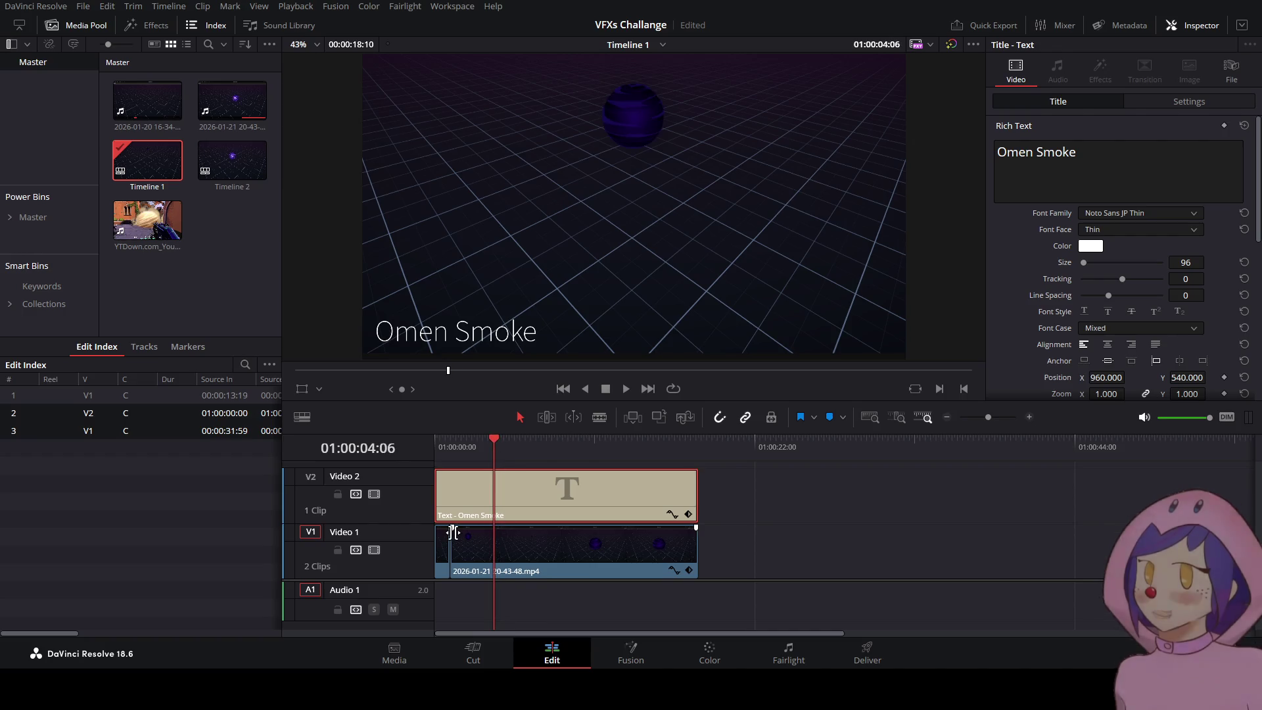
key(Right)
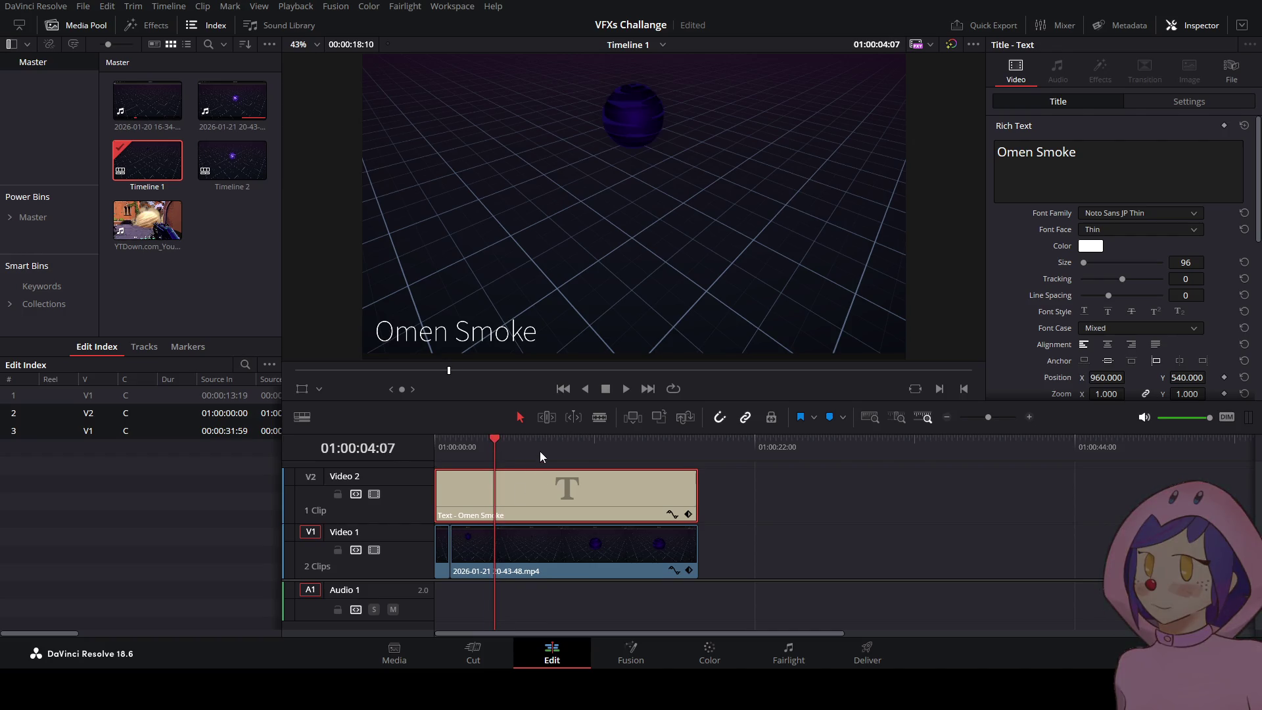
drag(494, 440, 497, 437)
key(Left)
key(Left)
key(Left)
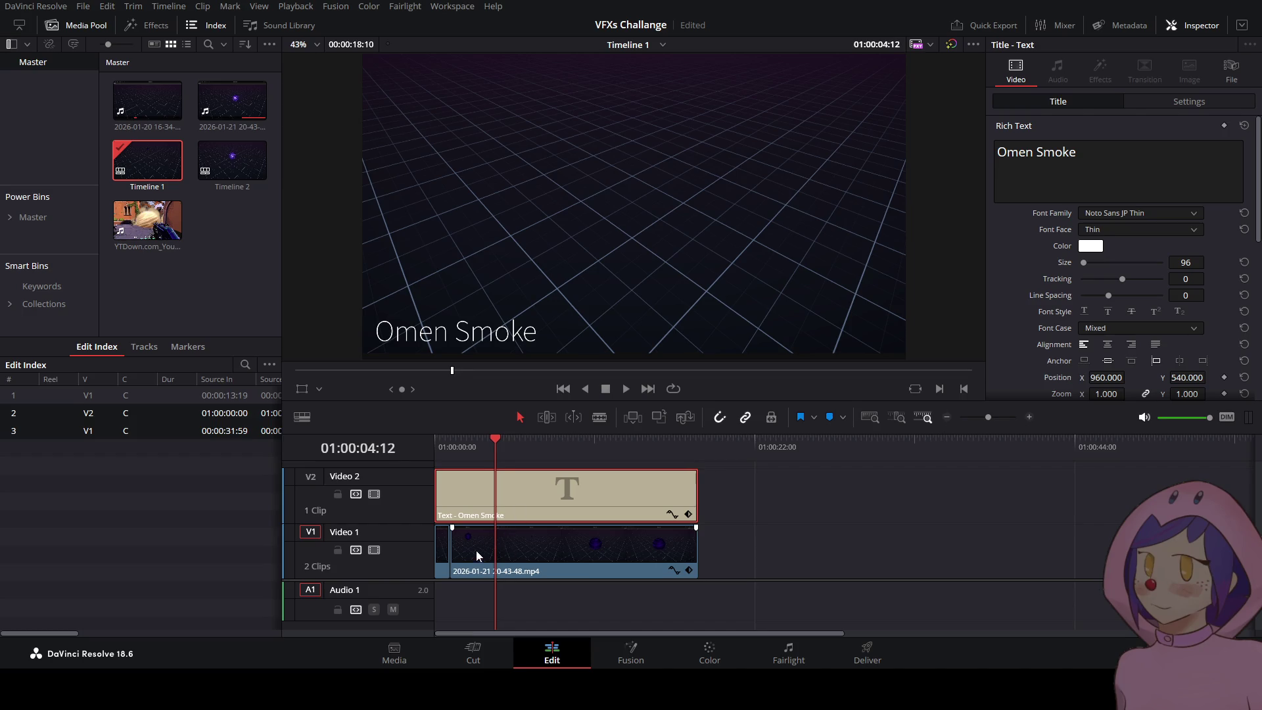
drag(456, 548, 501, 544)
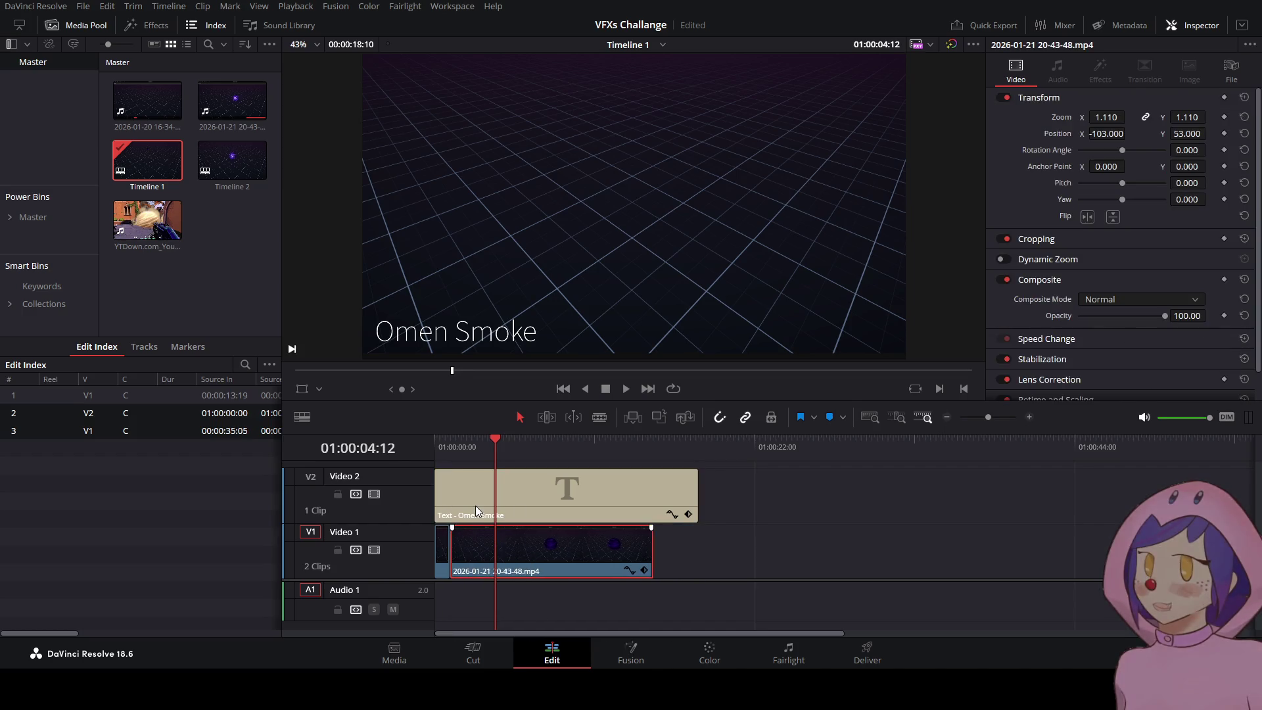
key(Home)
click(625, 389)
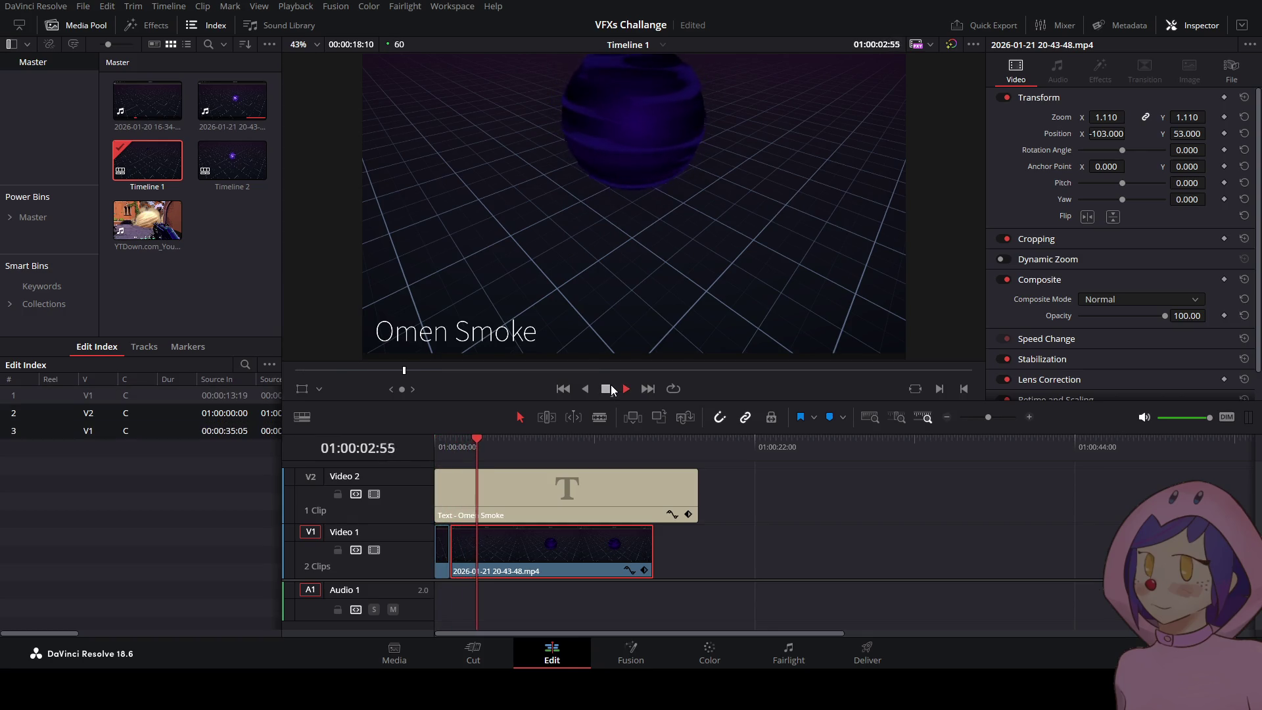
- Trim the title and Video 1 ends so both finish at 01:00:12:58
drag(696, 494, 653, 494)
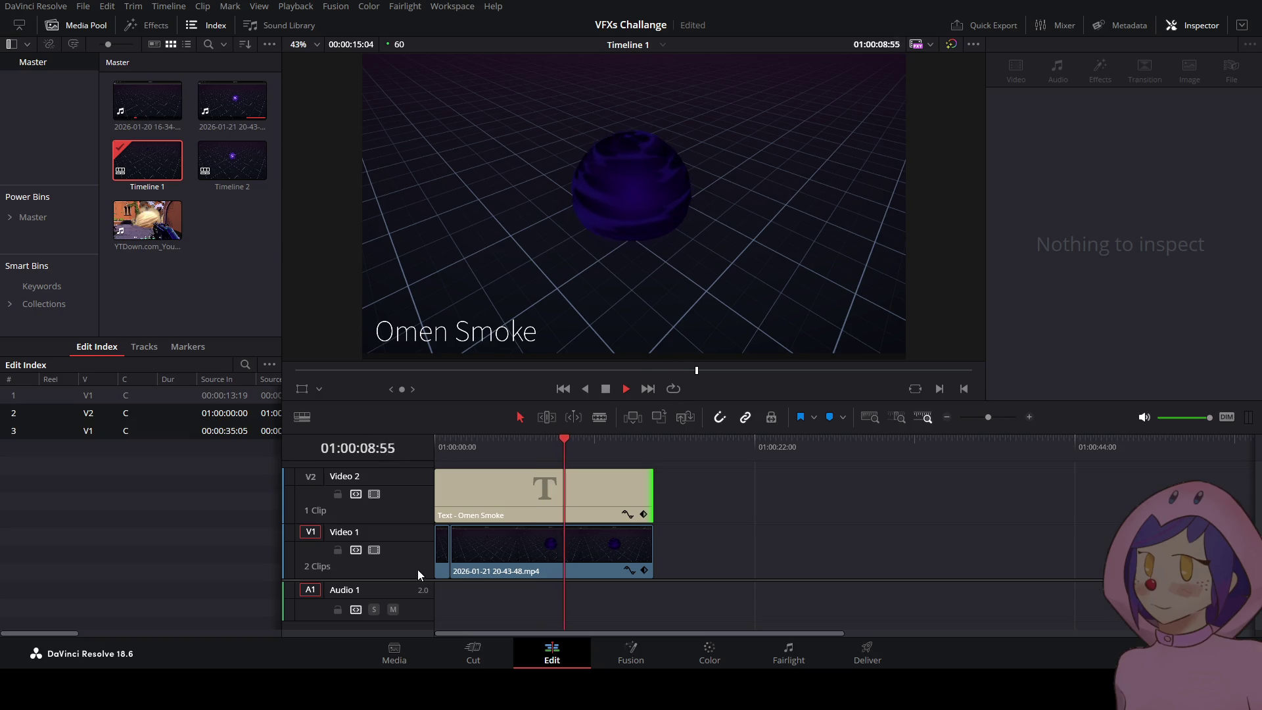
click(439, 558)
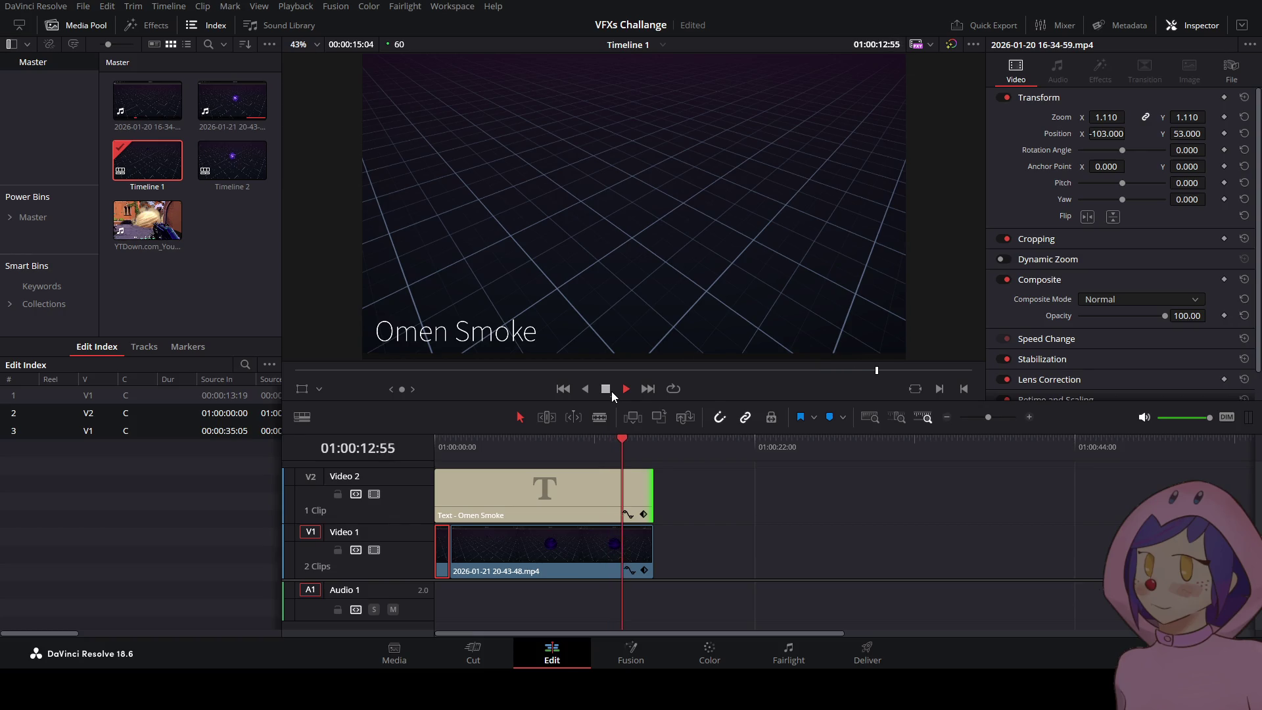
mouse_move(615, 449)
mouse_down()
mouse_move(628, 451)
mouse_move(566, 450)
mouse_move(605, 459)
mouse_move(579, 456)
mouse_up()
click(624, 389)
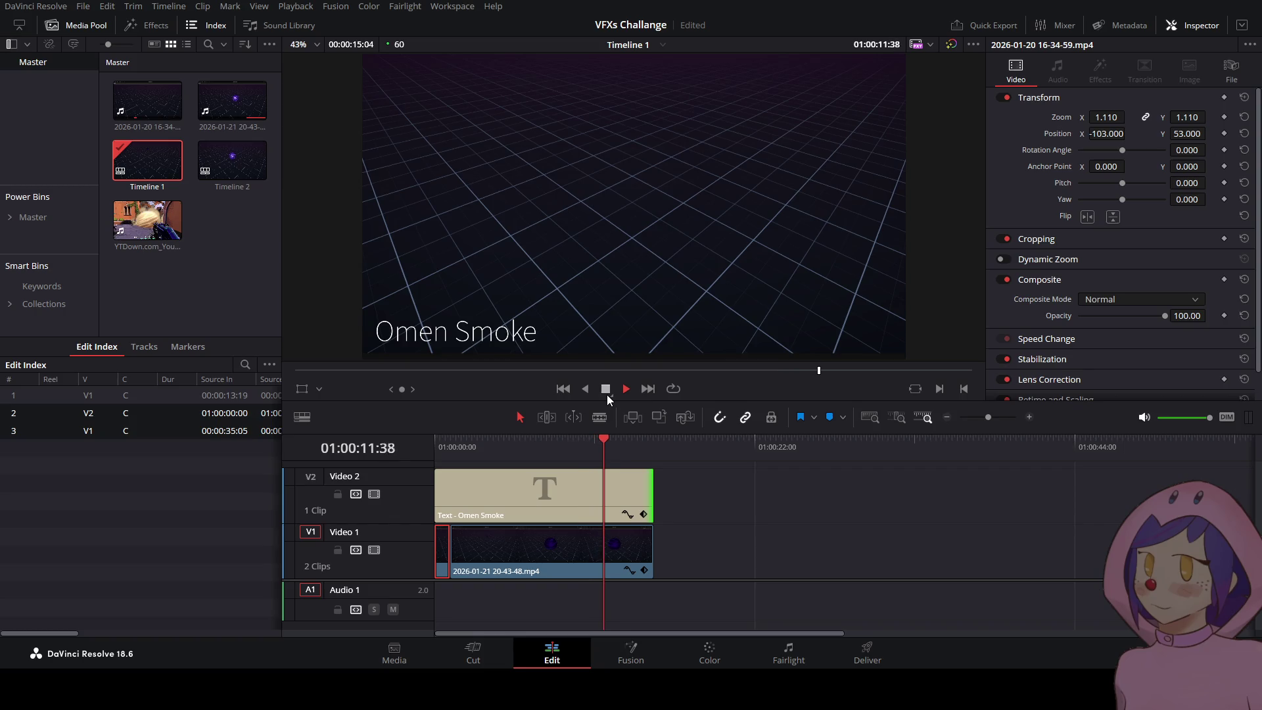
click(606, 395)
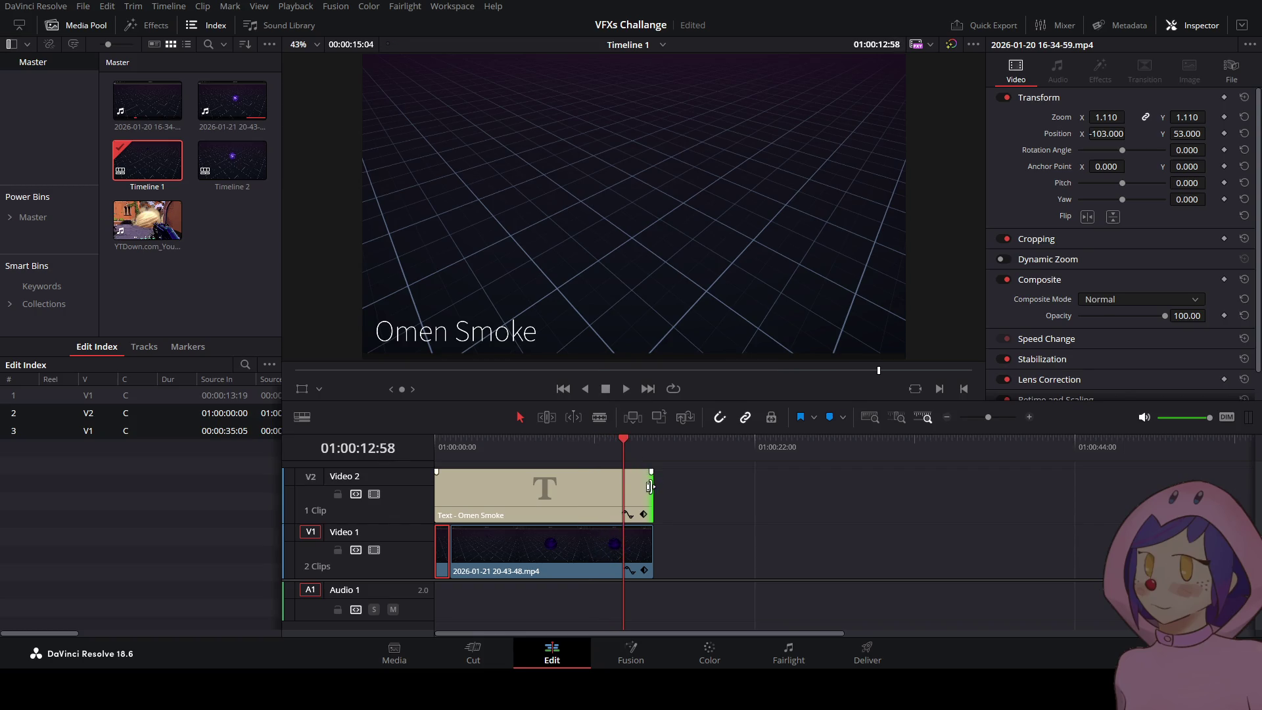
drag(651, 493, 622, 493)
drag(652, 545, 623, 546)
key(Home)
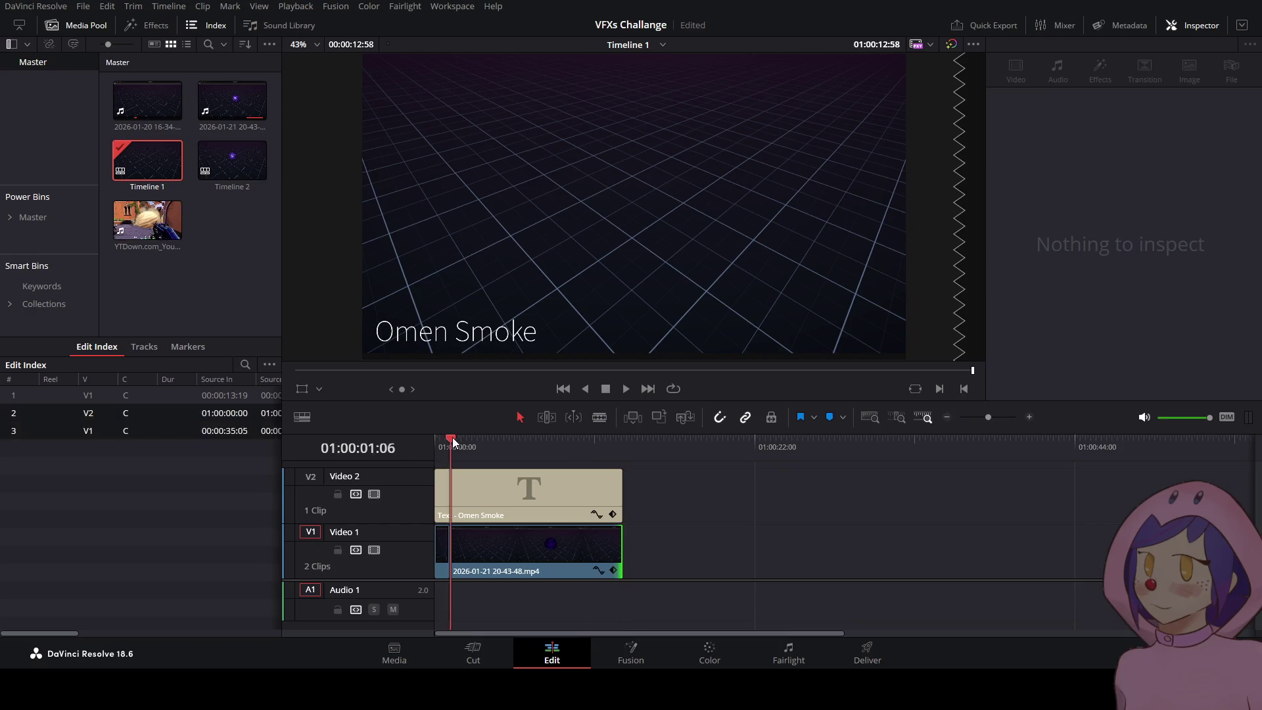
click(865, 659)
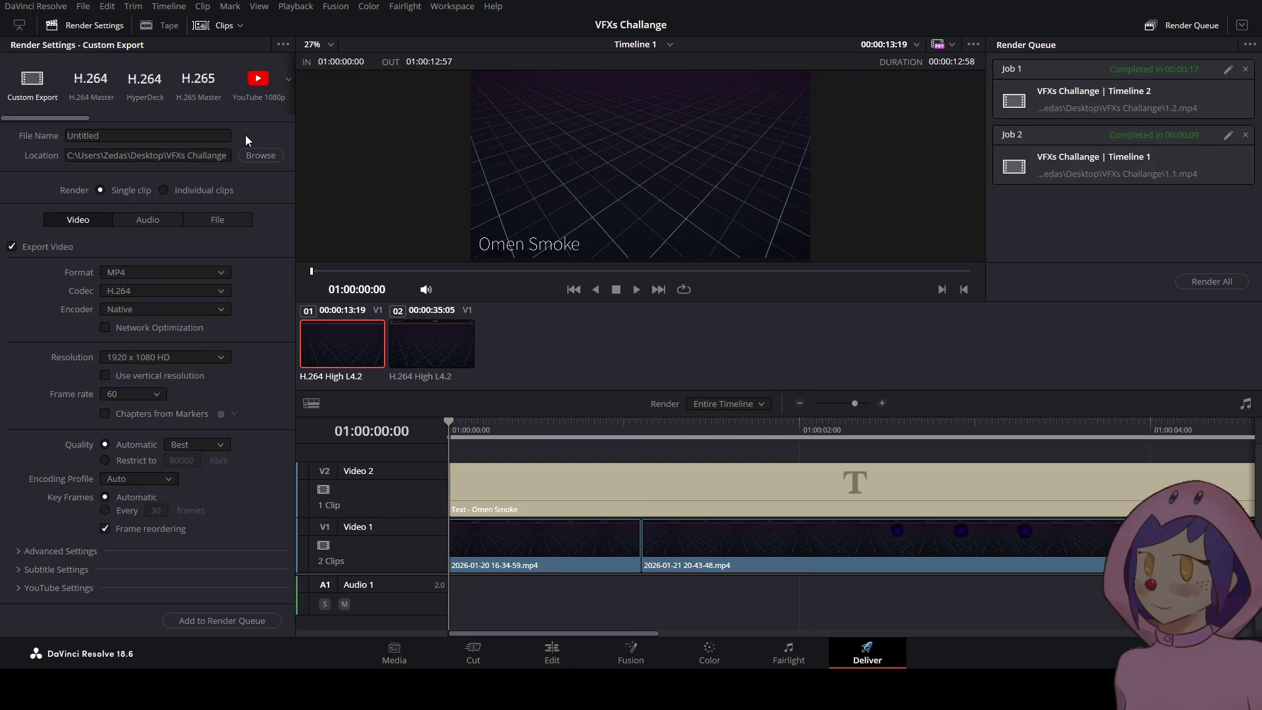
- Name Timeline 1's output 2.2 and add it to the render queue
click(175, 135)
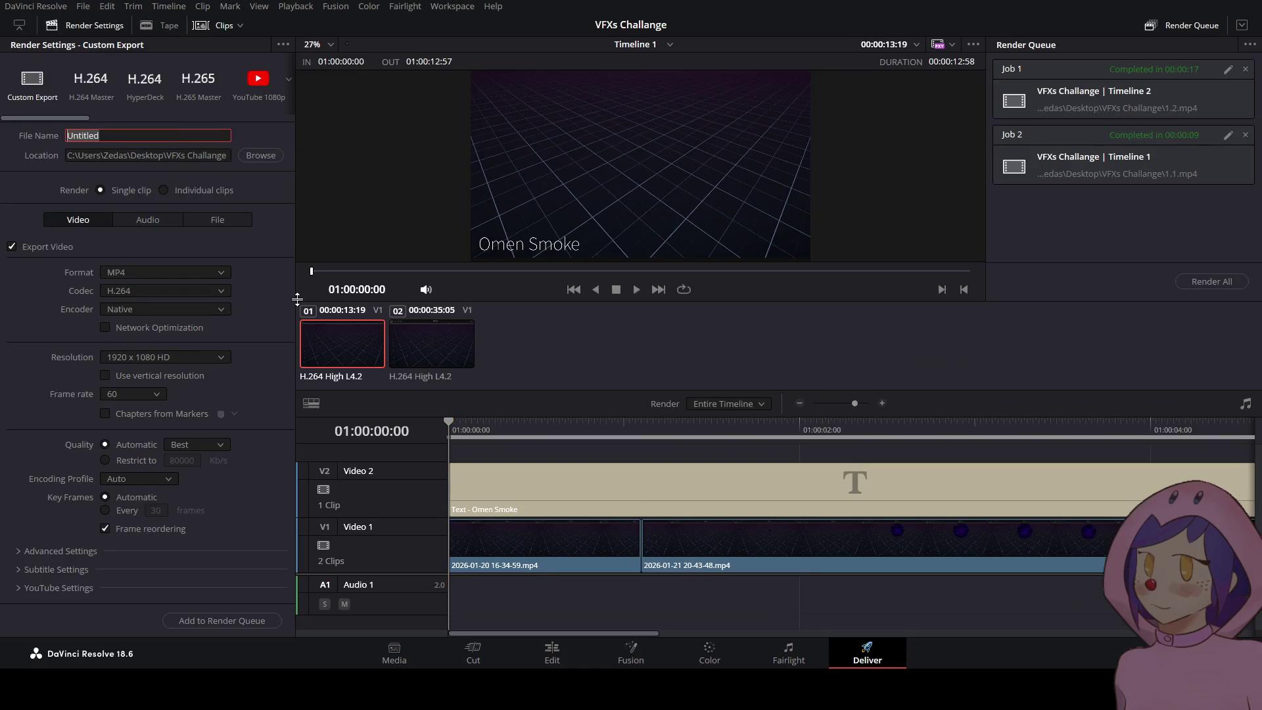
key(Escape)
click(2, 142)
text(2.2)
click(266, 621)
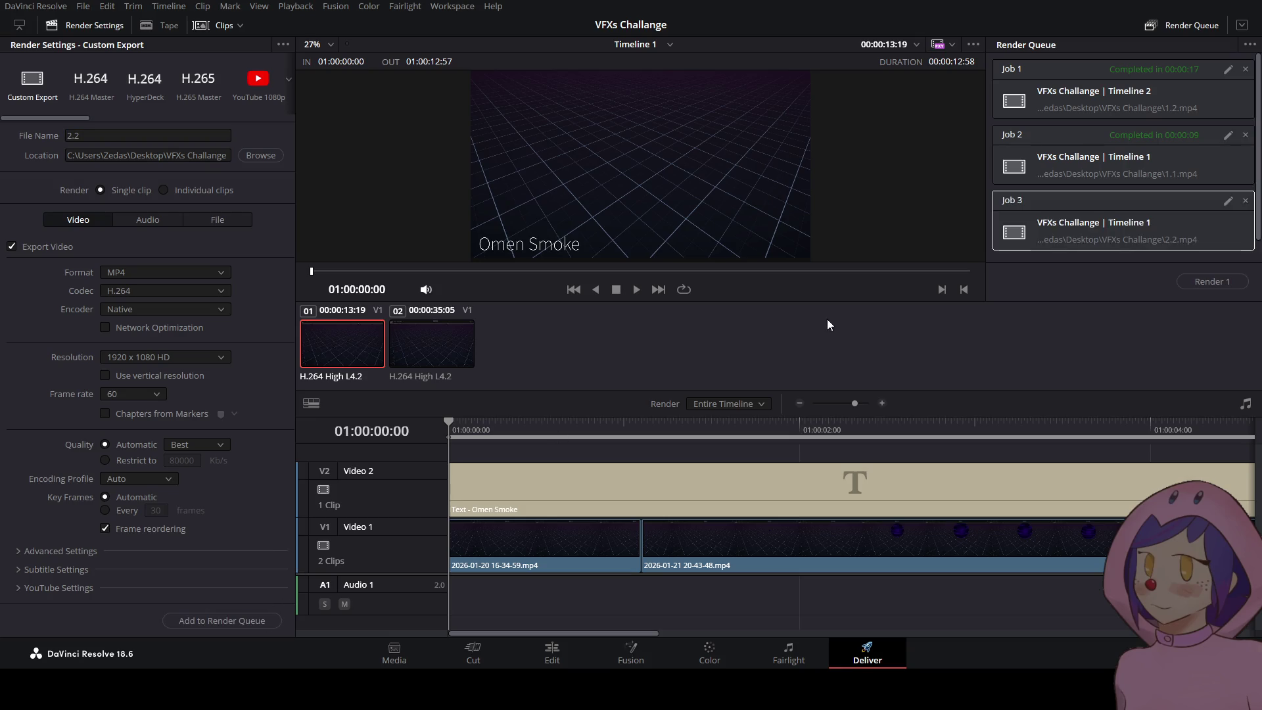
- Queue Timeline 2 as 2.1 and render the queued jobs
scroll(1057, 221, down, 1)
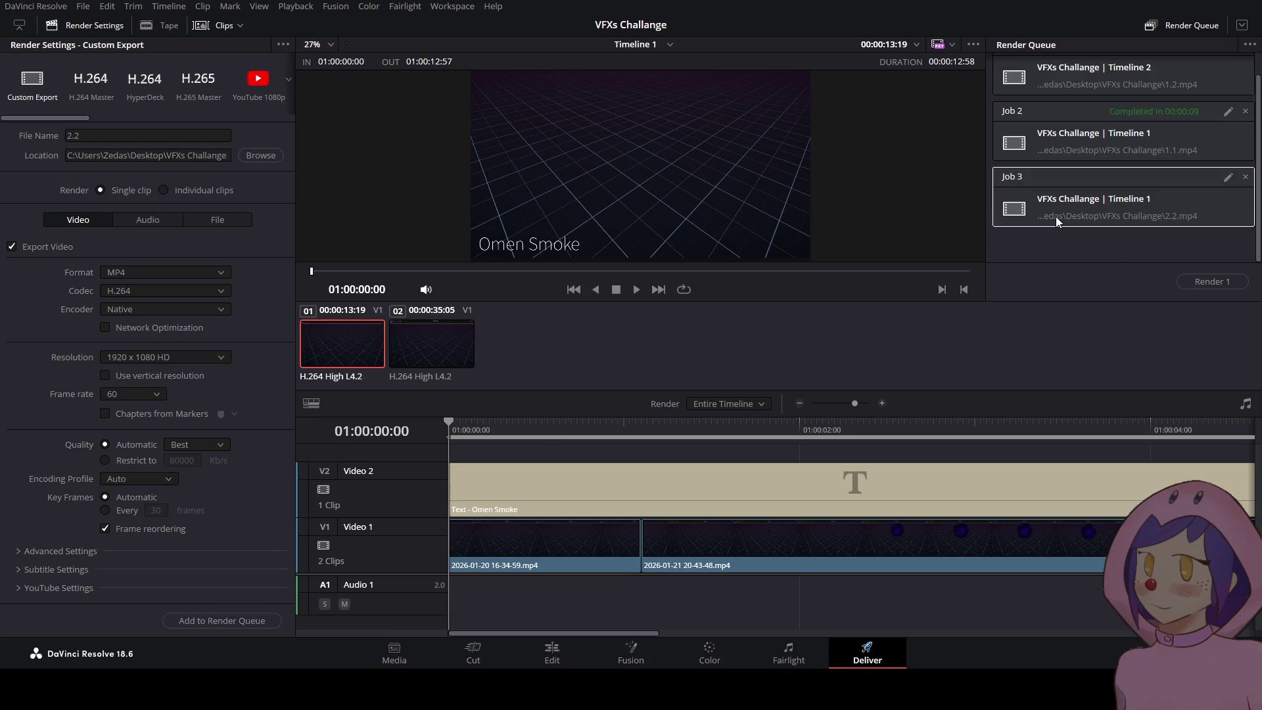
click(537, 647)
double_click(233, 161)
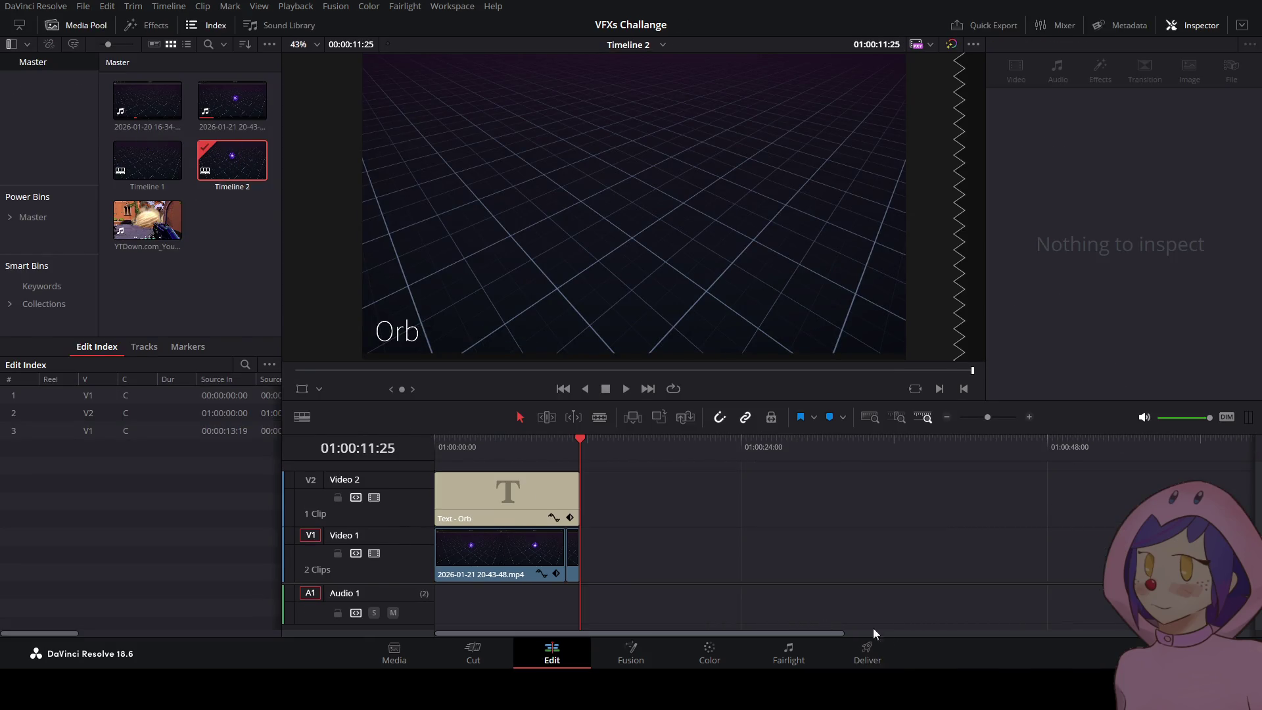
click(867, 656)
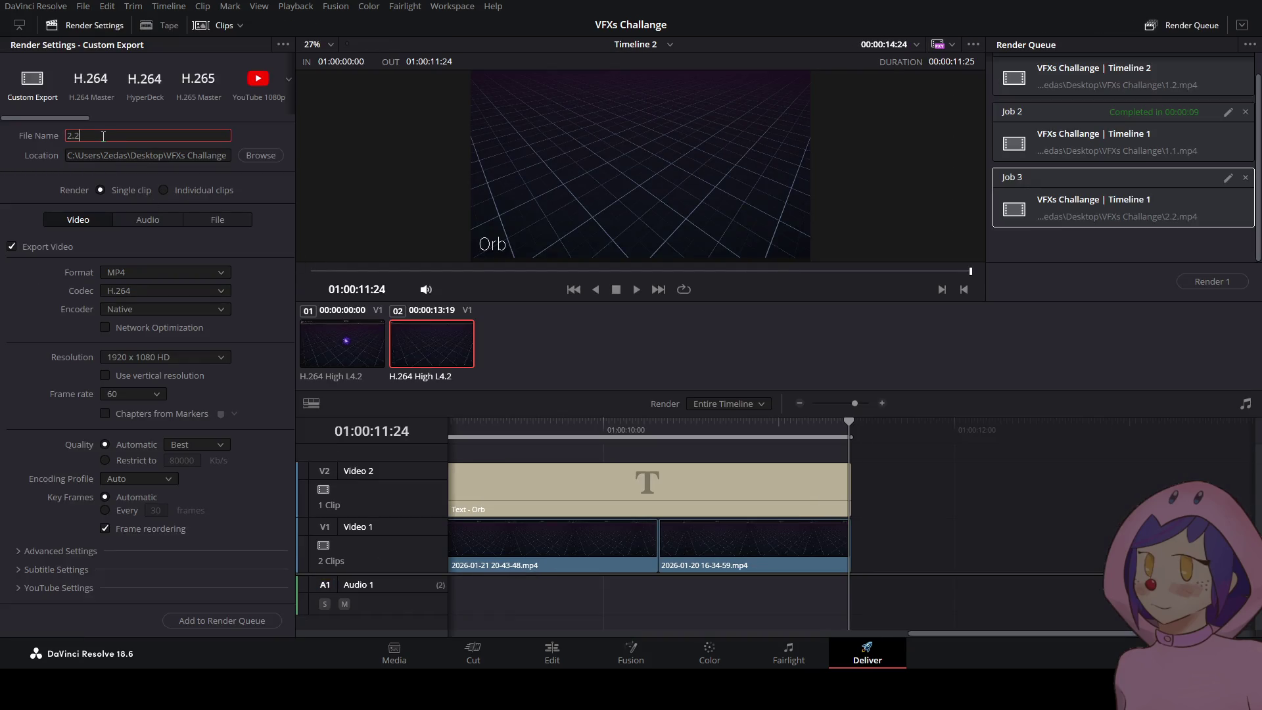
text(2.1)
click(240, 620)
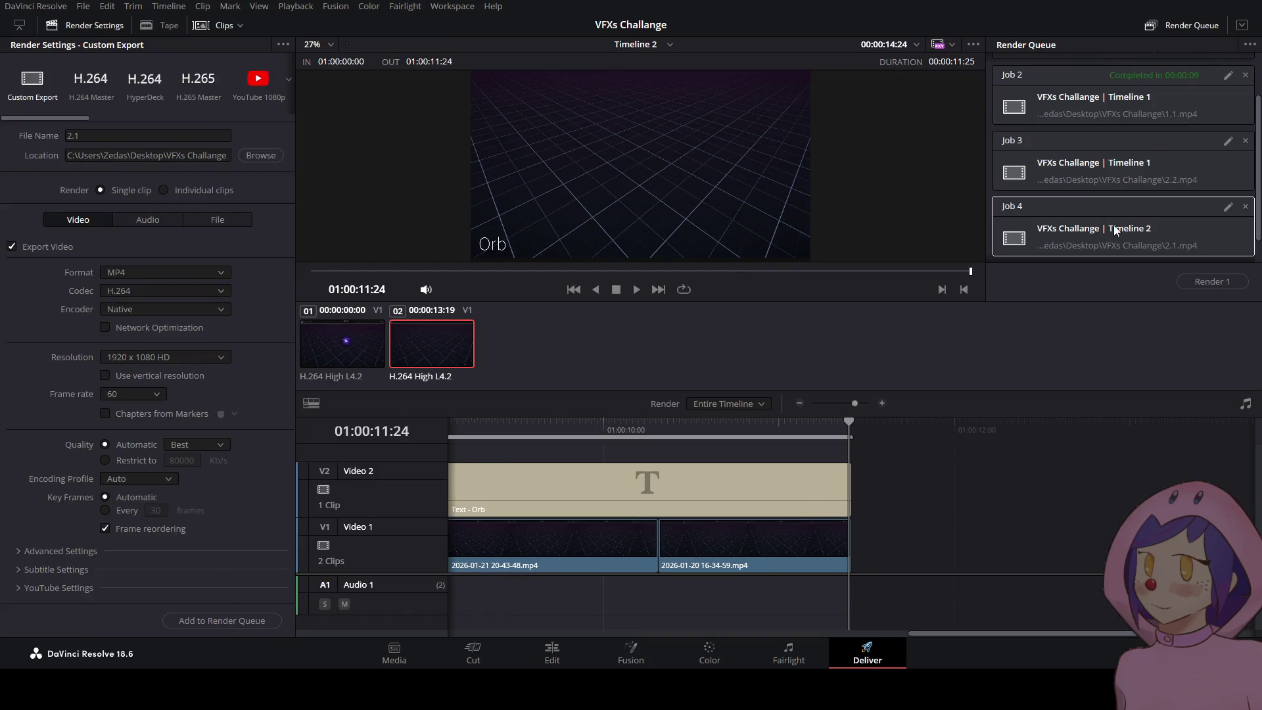
click(1198, 282)
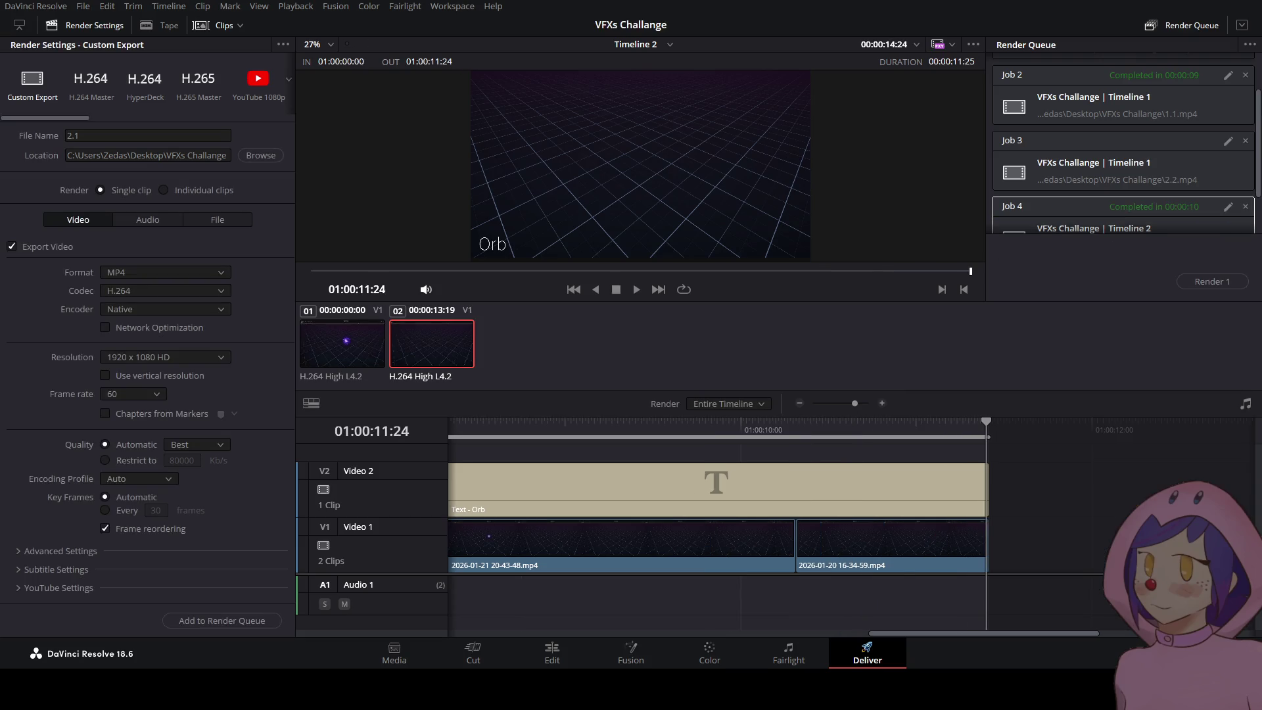
click(1047, 179)
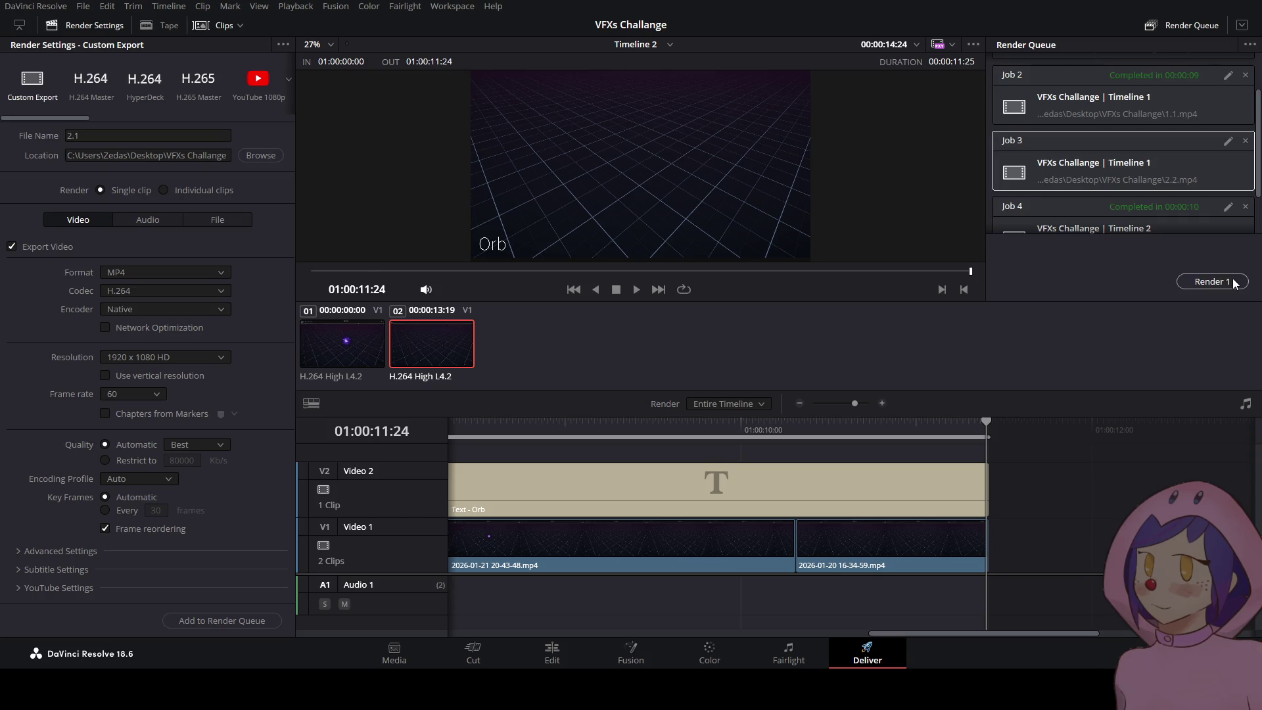